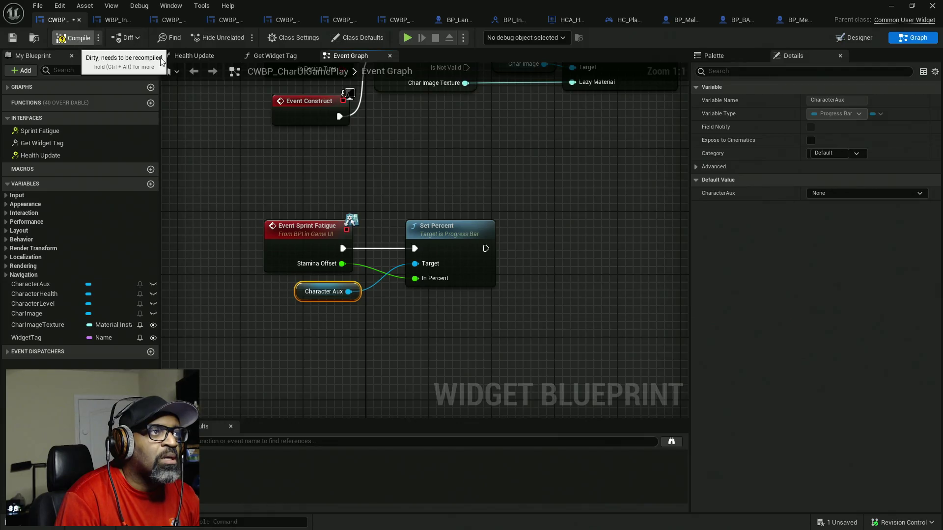
- Save the widget blueprint, then select BP_Lance's Char Stats Widget and Sprint Fatigue nodes
key("ctrl+s")
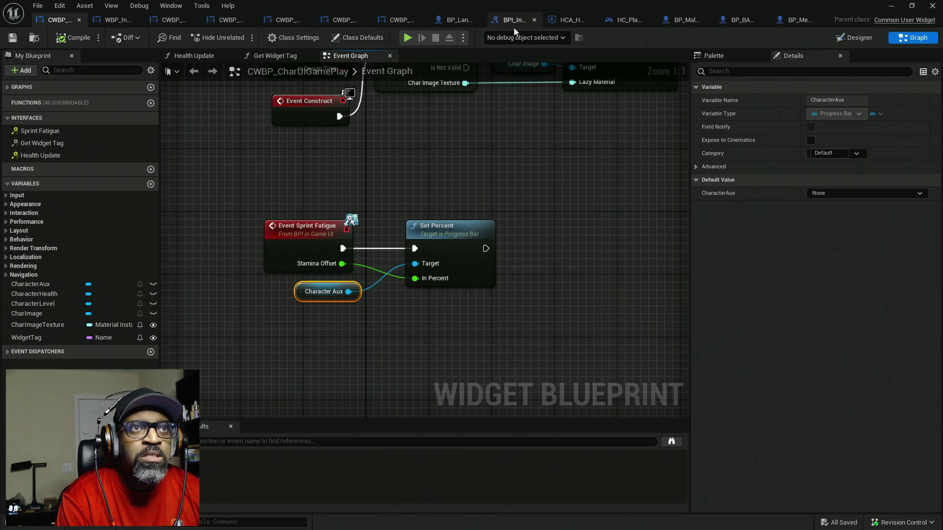
left_click(460, 22)
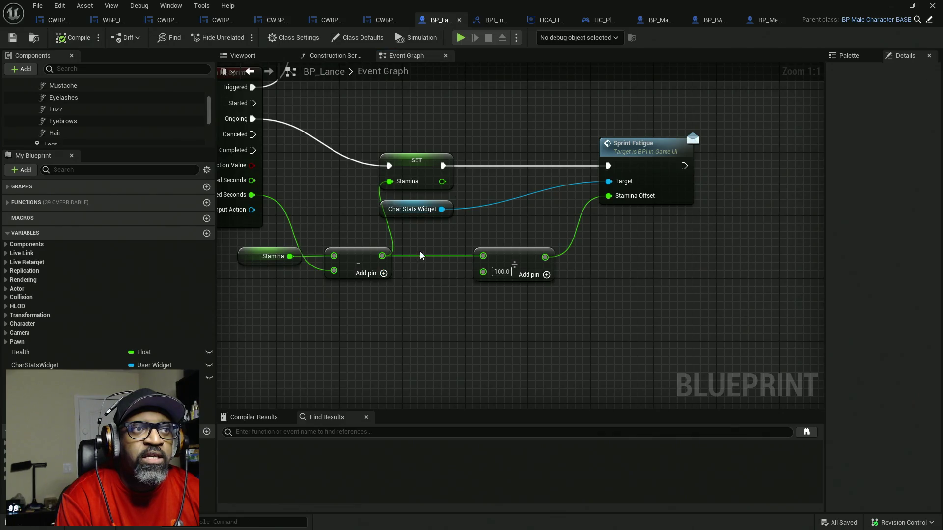
left_click_drag(420, 255, 461, 294)
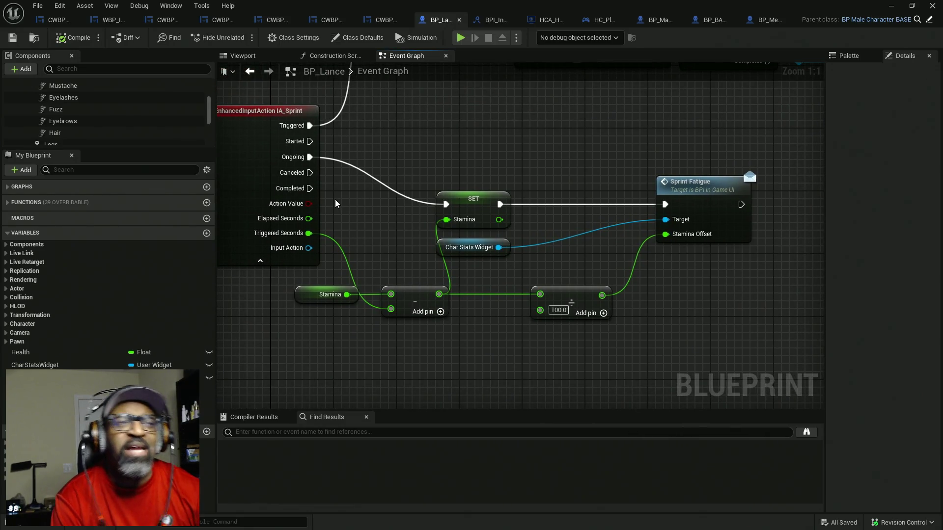
mouse_move(311, 185)
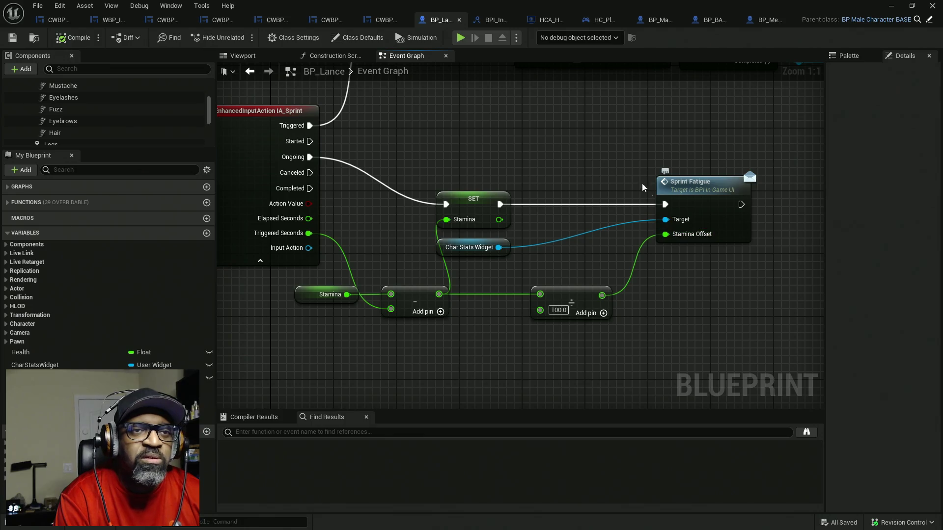
left_click_drag(446, 249, 579, 229)
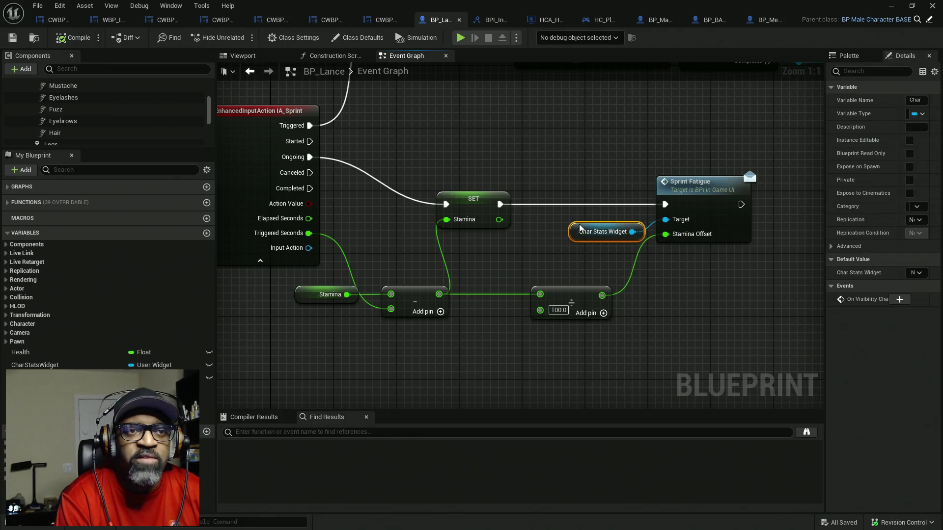
left_click(707, 231, "ctrl")
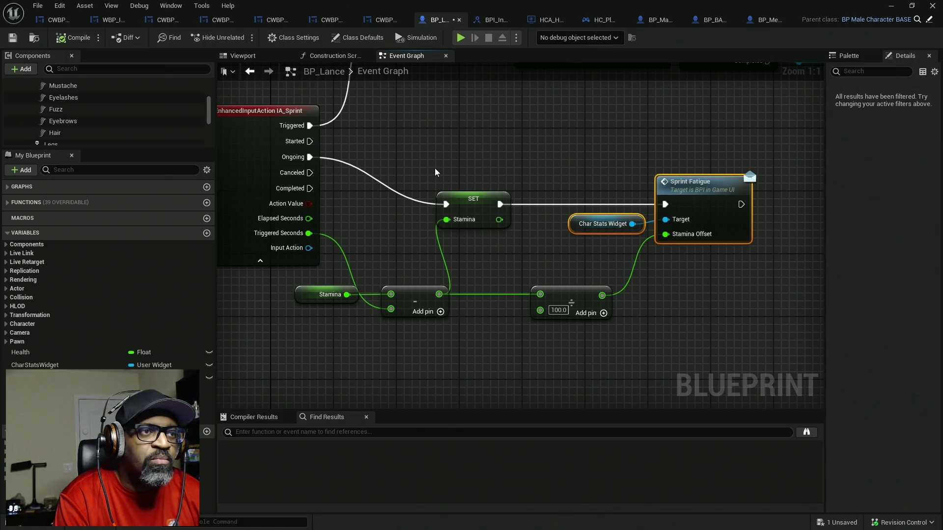
- Duplicate the Char Stats Widget and Sprint Fatigue pair and rearrange the sprint logic nodes around it
key("ctrl+c")
key("ctrl+v")
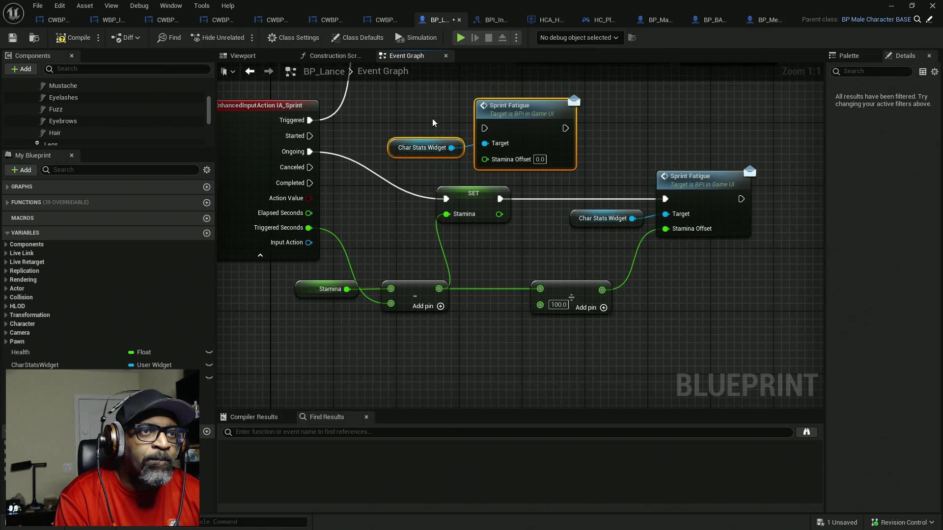
left_click_drag(521, 139, 537, 367)
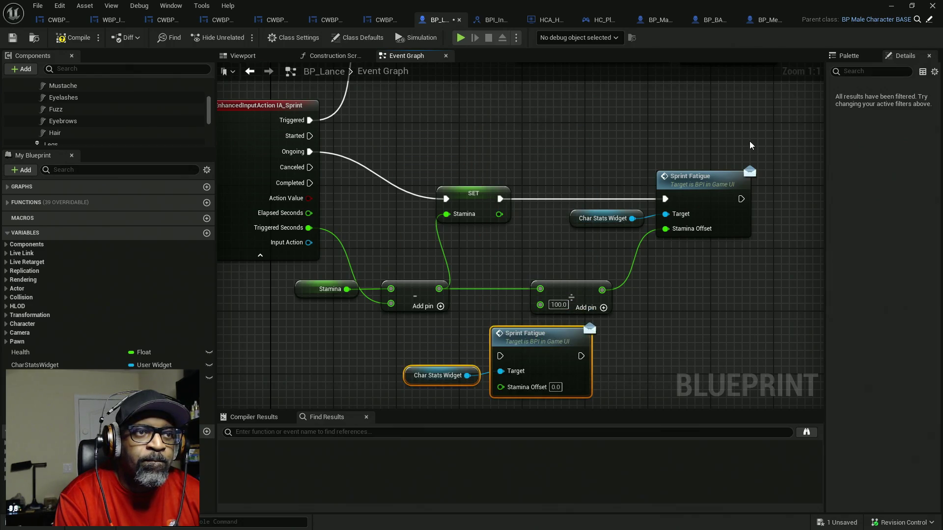
left_click_drag(749, 145, 431, 323)
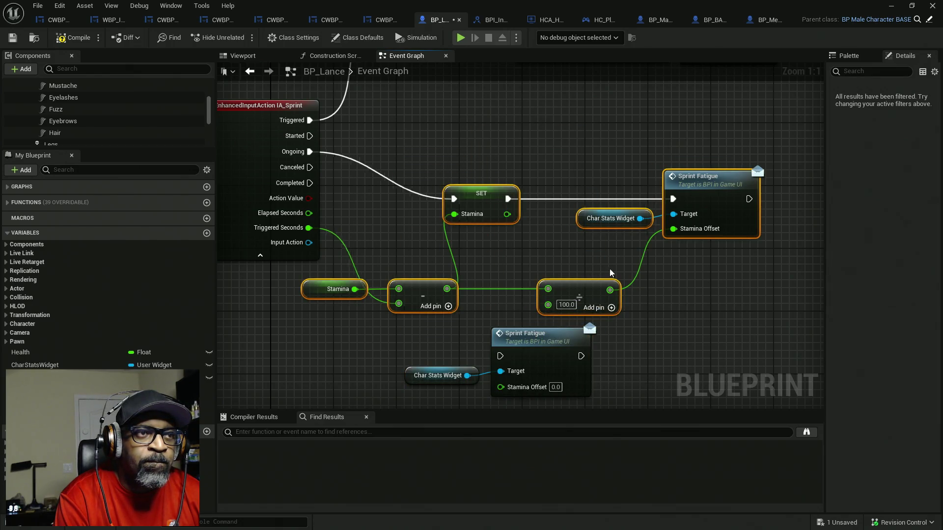
mouse_move(575, 296)
left_mouse_down()
mouse_move(637, 244)
mouse_move(684, 249)
left_mouse_up()
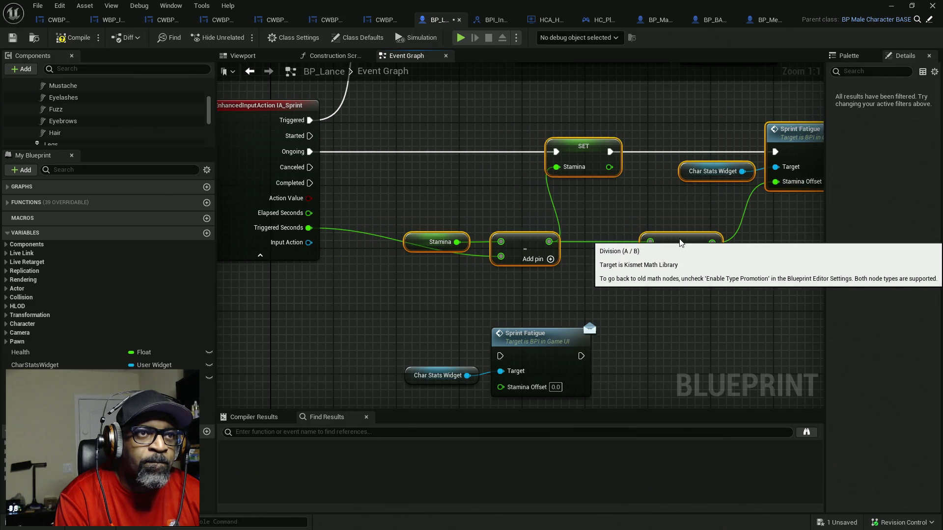
mouse_move(482, 320)
left_mouse_down()
mouse_move(552, 385)
mouse_move(439, 182)
mouse_move(454, 187)
mouse_move(309, 183)
left_mouse_up()
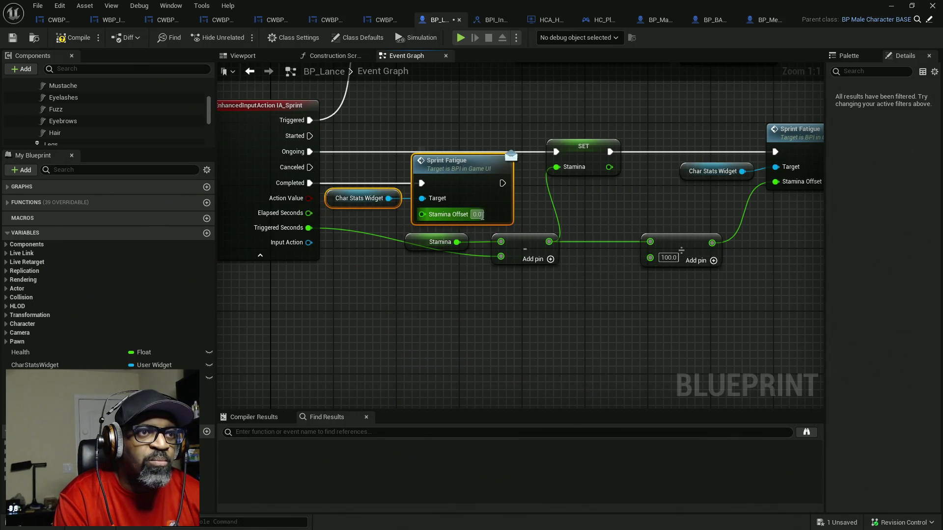
- Set the copy's Stamina Offset to 1, then compile and save BP_Lance despite the validation warning
type("1")
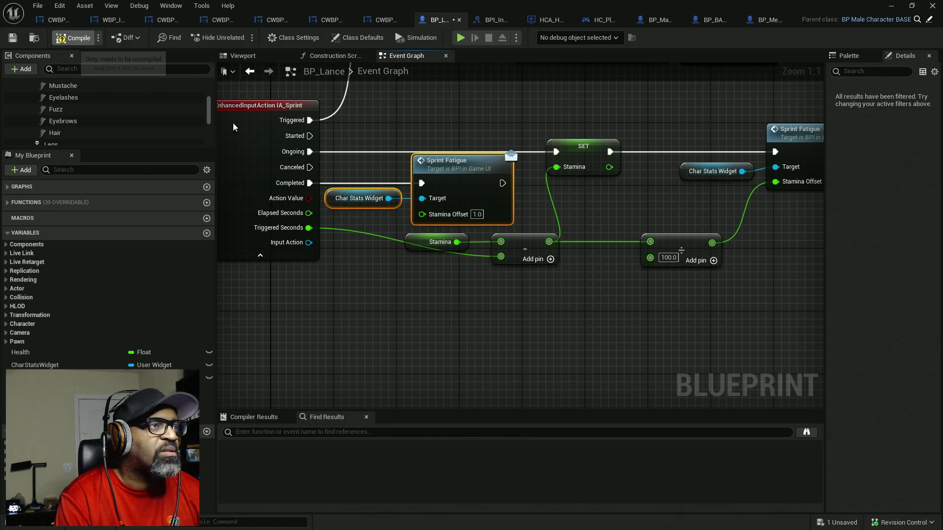
key("ctrl+s")
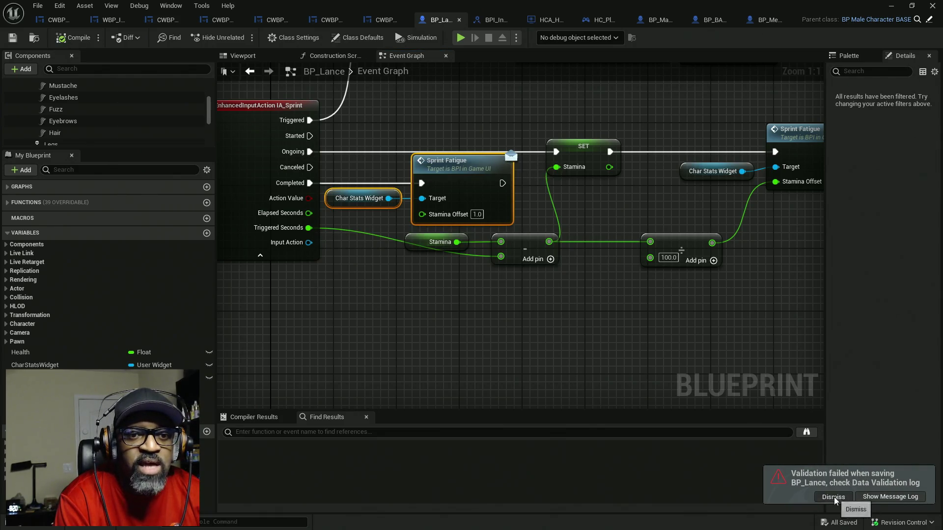
left_click(833, 497)
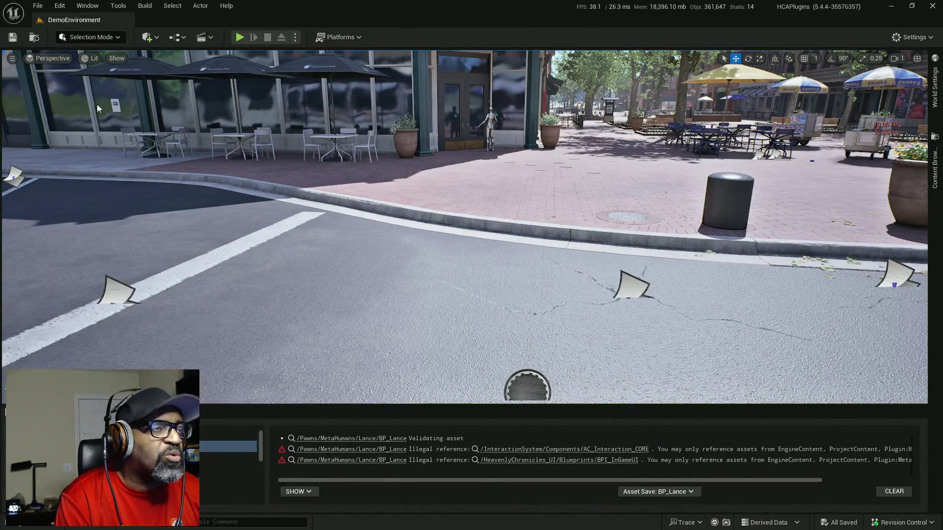
- Play-test by running the character through the downtown streets and watching the stamina bar, then stop
key("alt+p")
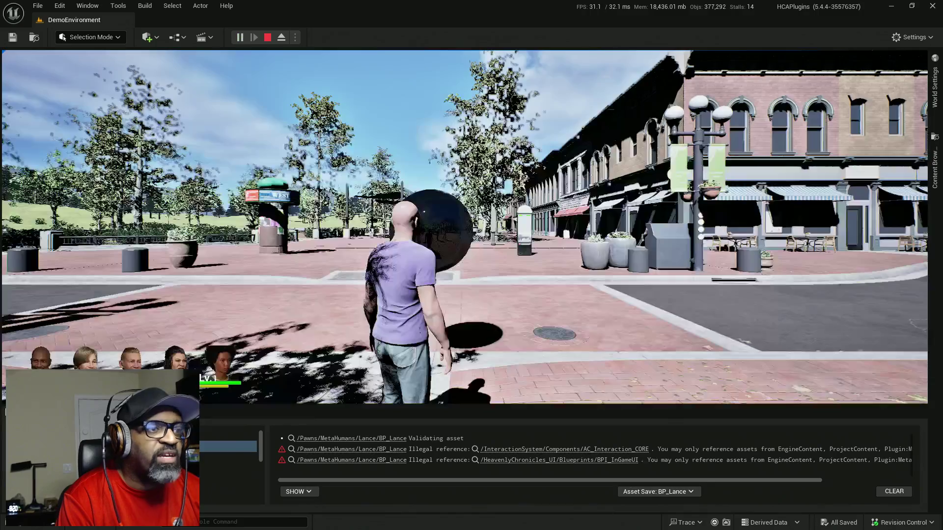
key("w")
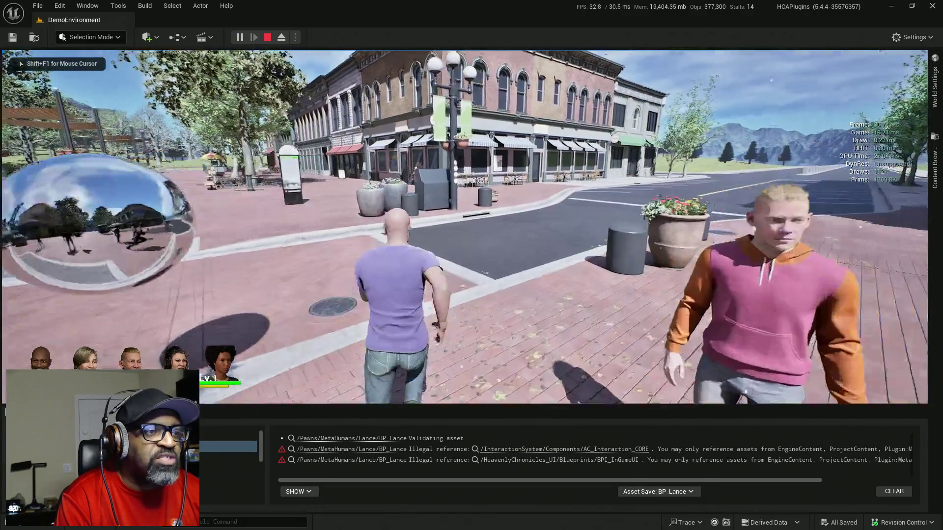
key("w")
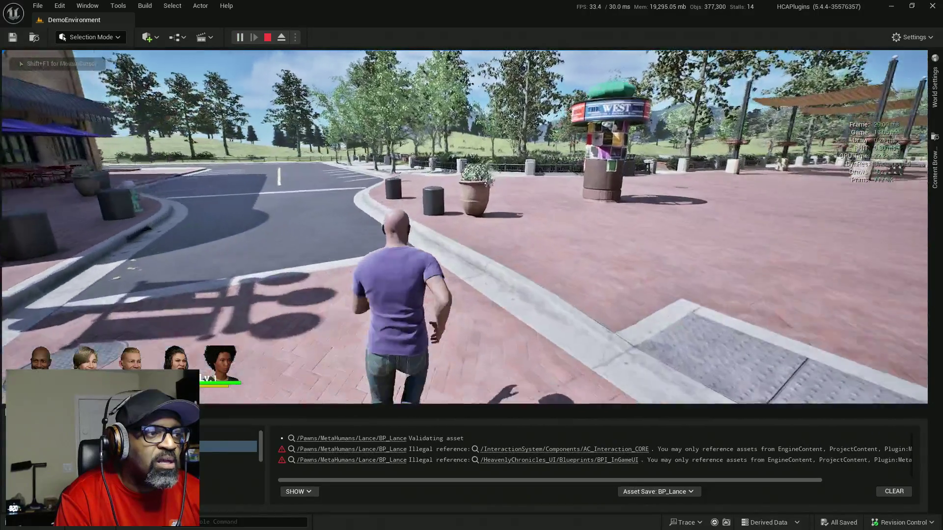
key("w")
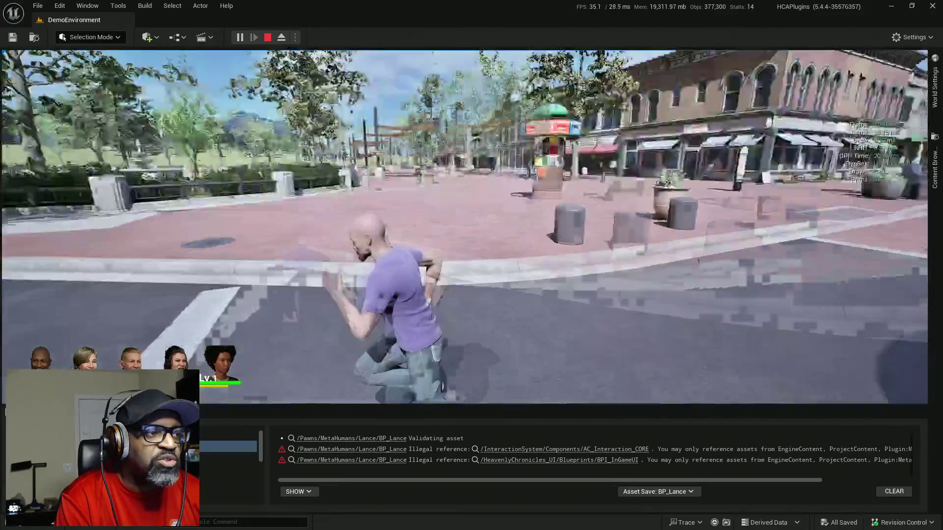
key("w")
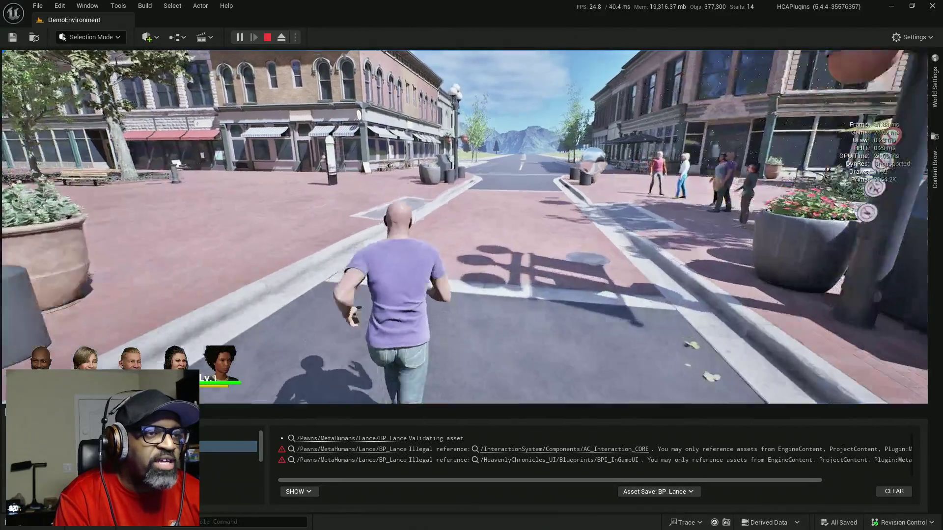
key("w")
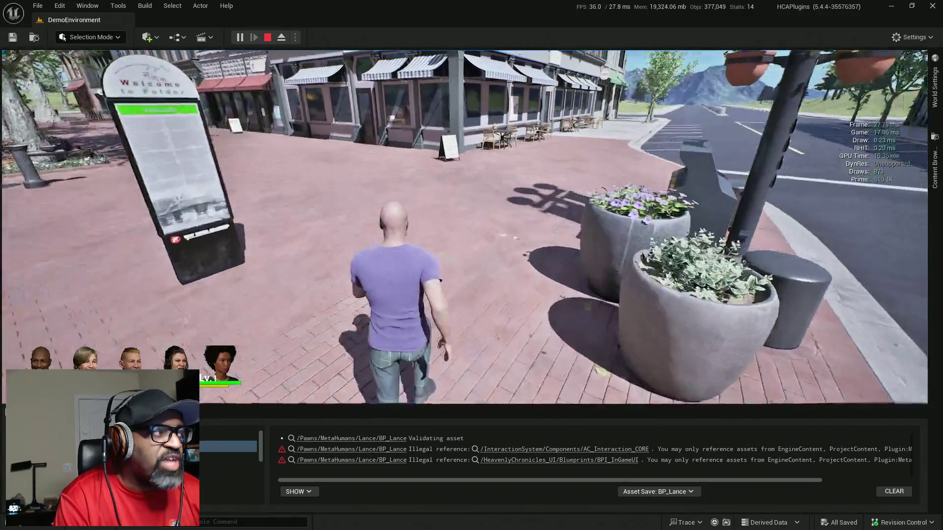
key("w")
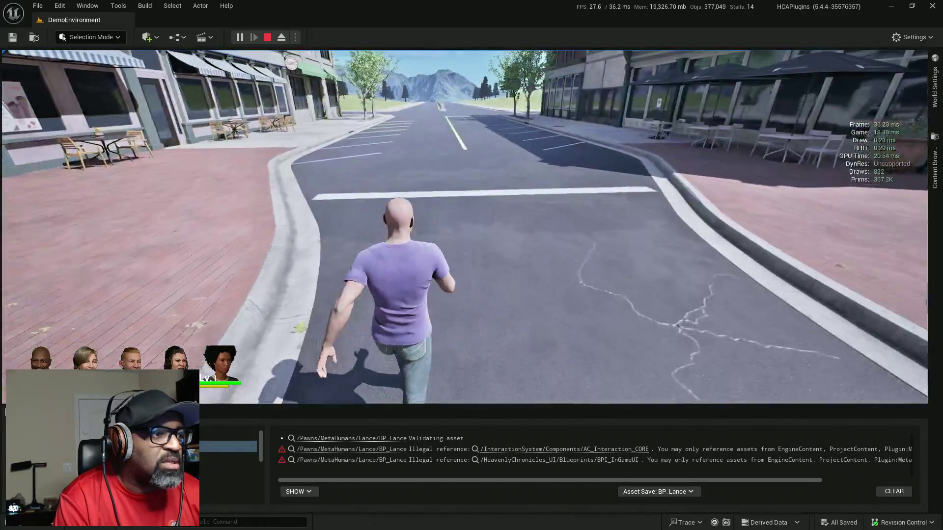
key("w")
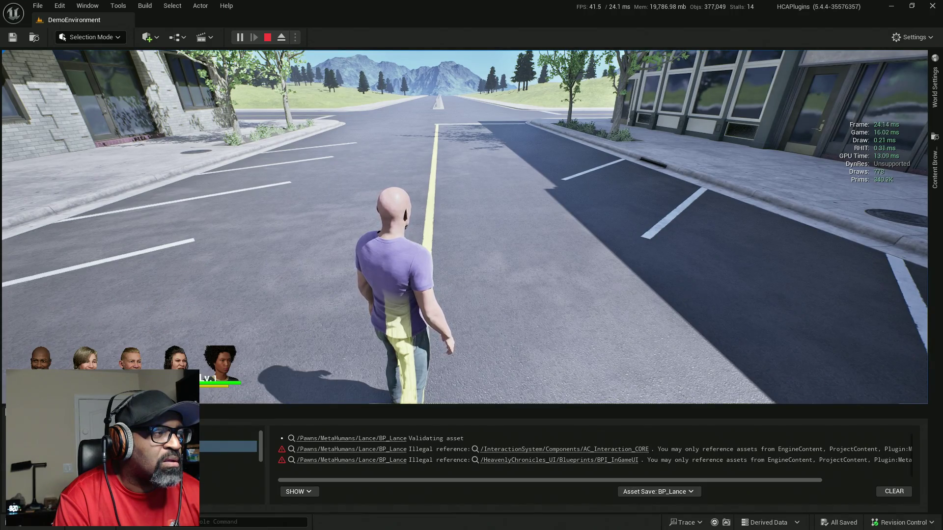
key("w")
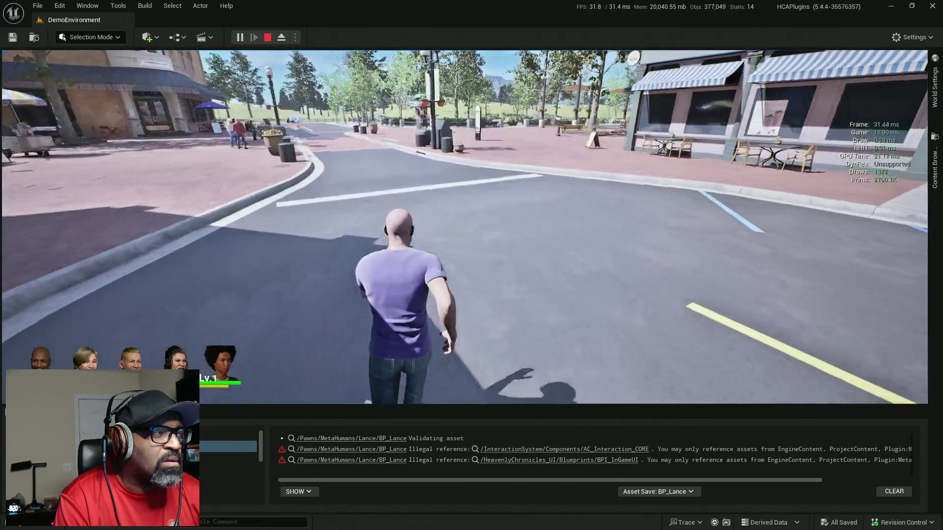
key("Escape")
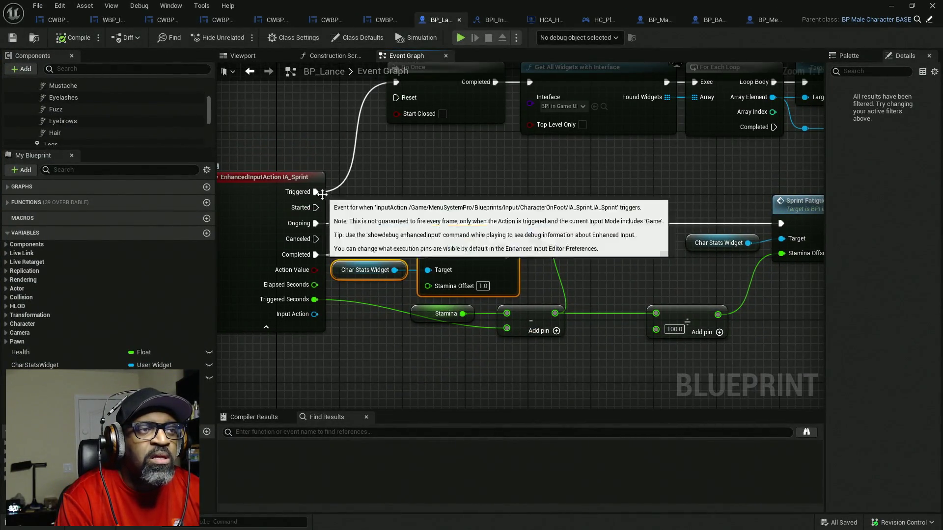
- Detach IA_Sprint's Triggered wire from the Do Once node
mouse_move(316, 192)
left_mouse_down()
mouse_move(330, 206)
mouse_move(315, 208)
mouse_move(338, 228)
mouse_move(348, 191)
mouse_move(317, 196)
left_mouse_up()
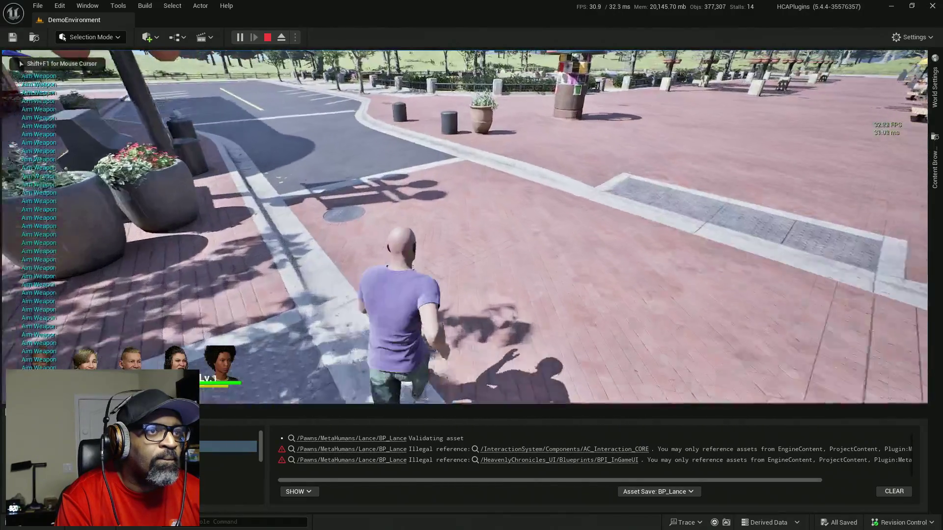
- Sprint the character along the town streets and sidewalk, then end the play session
key("w")
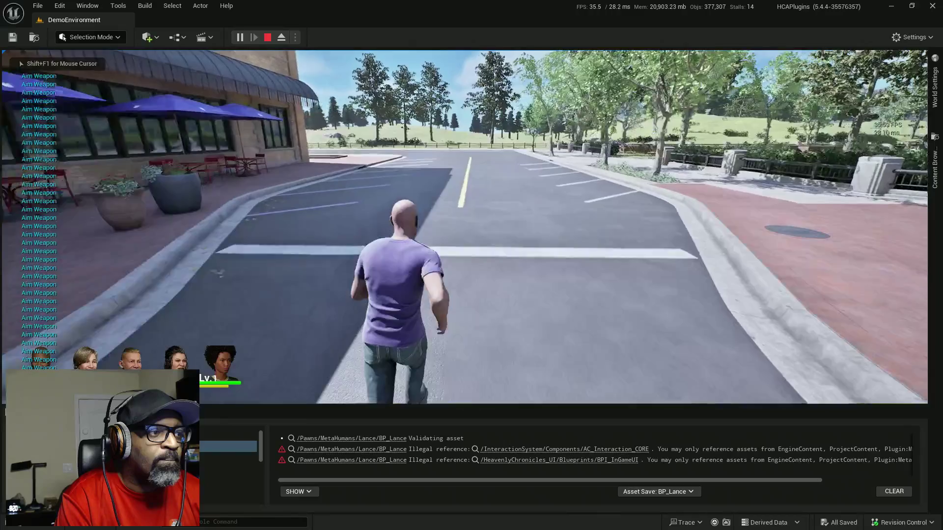
key("w")
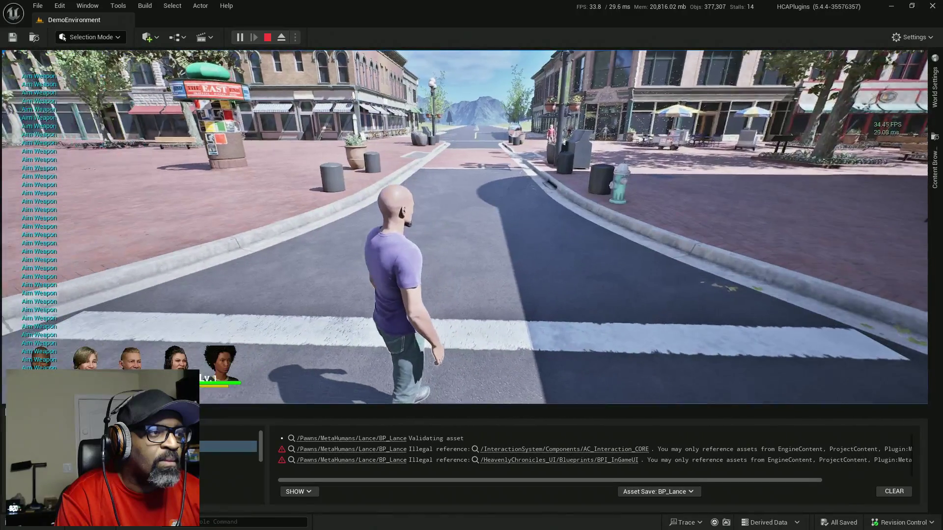
key("w")
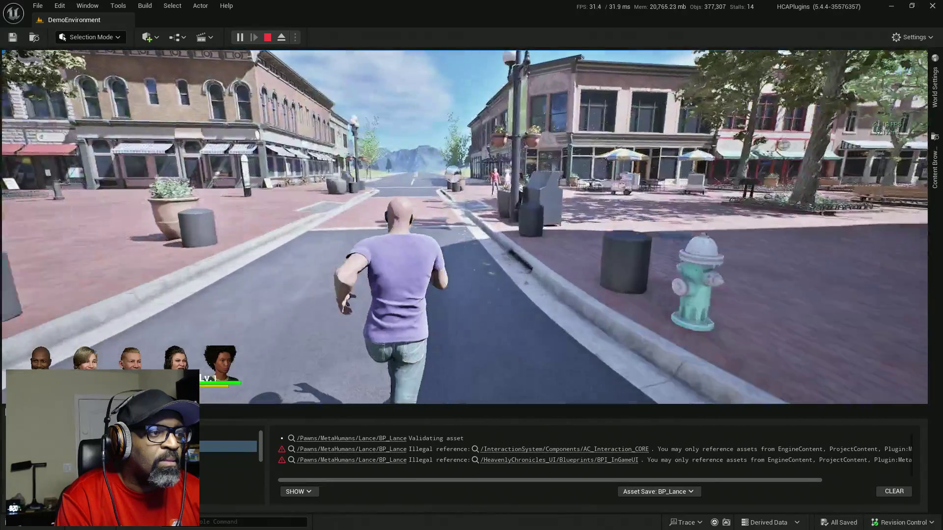
key("w")
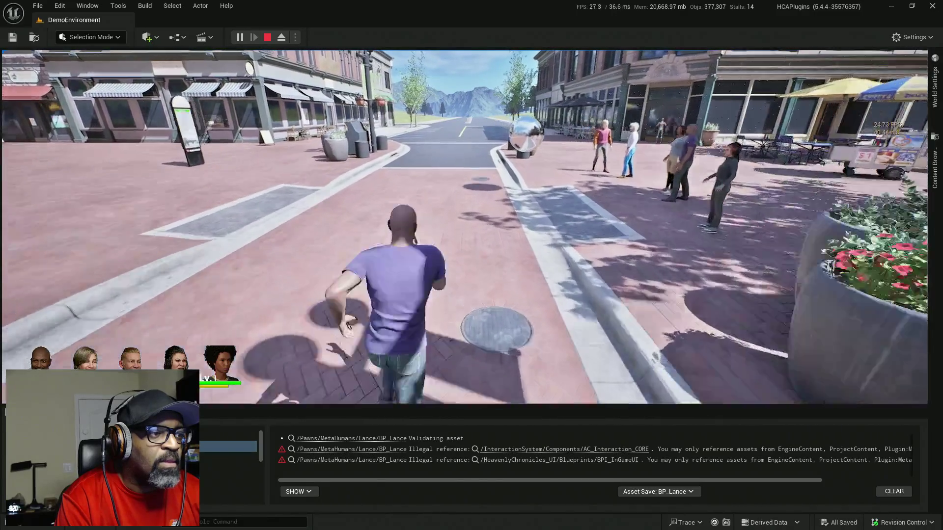
key("w")
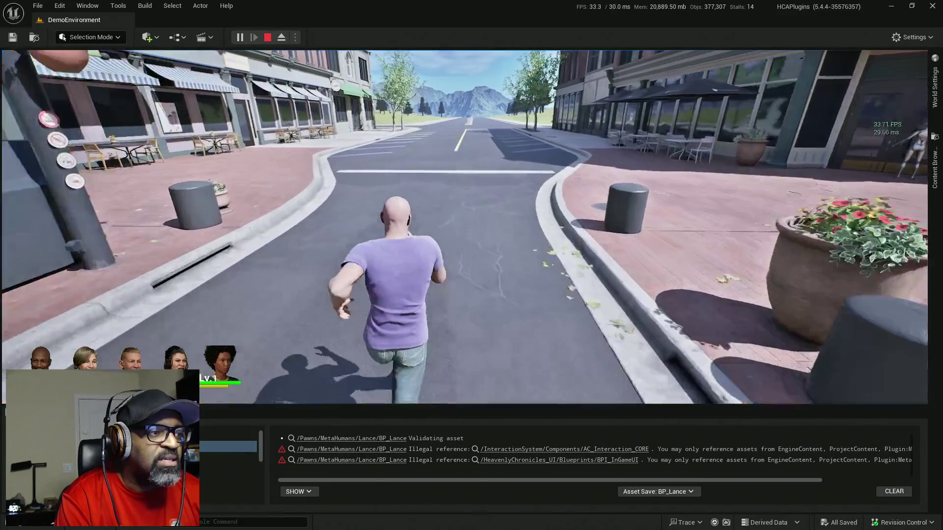
key("w")
key("Escape")
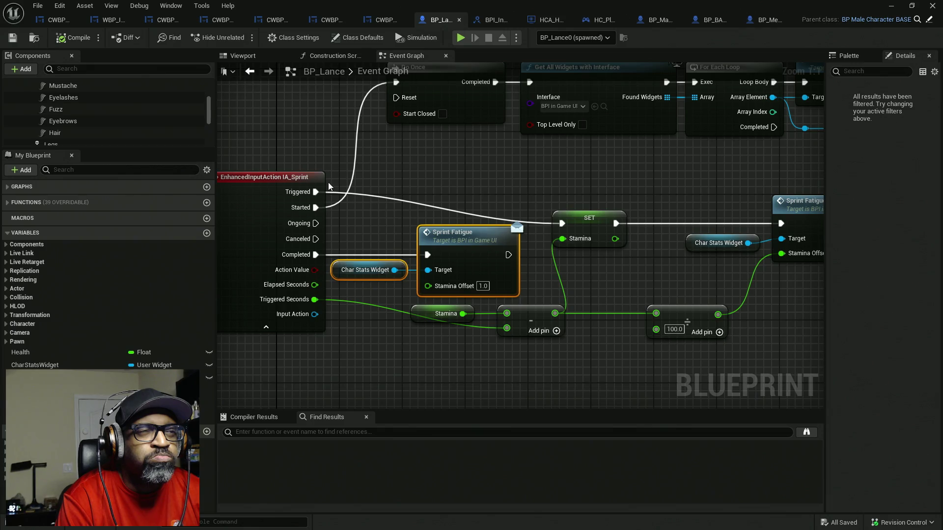
- Insert a Delay Until Next Tick node between IA_Sprint Triggered and the Stamina SET, then save
left_click_drag(561, 223, 449, 180)
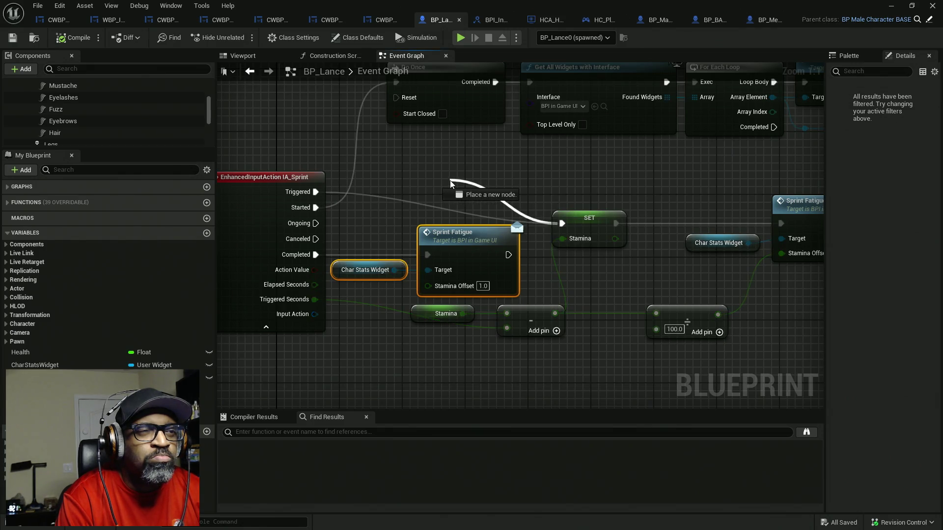
type("delay")
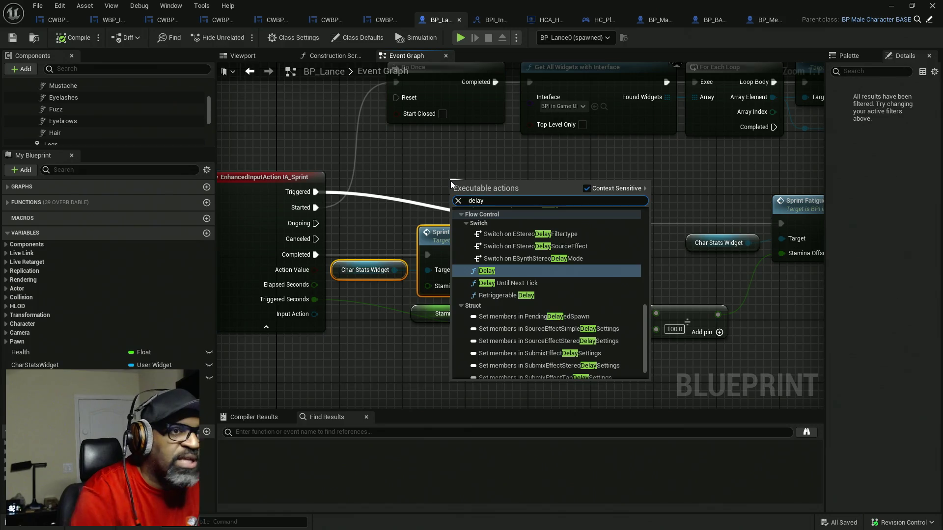
left_click(492, 283)
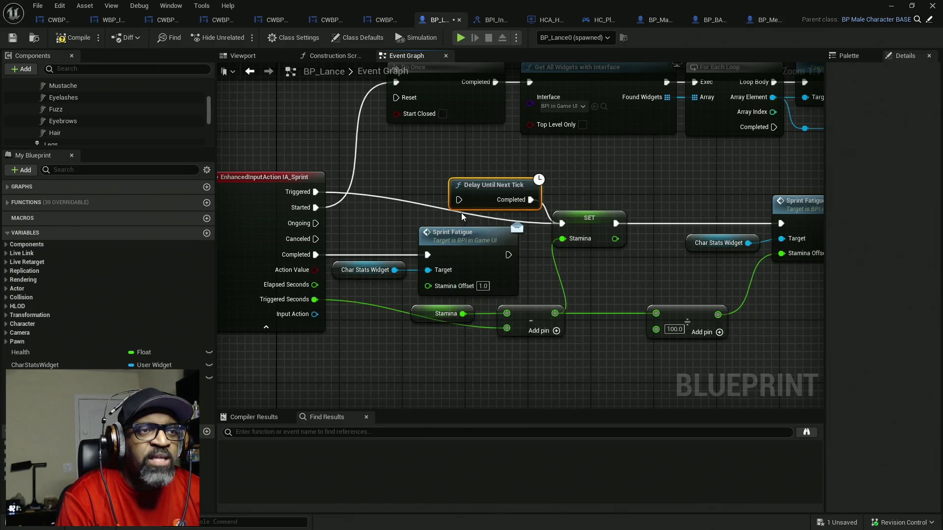
left_click_drag(319, 198, 316, 207)
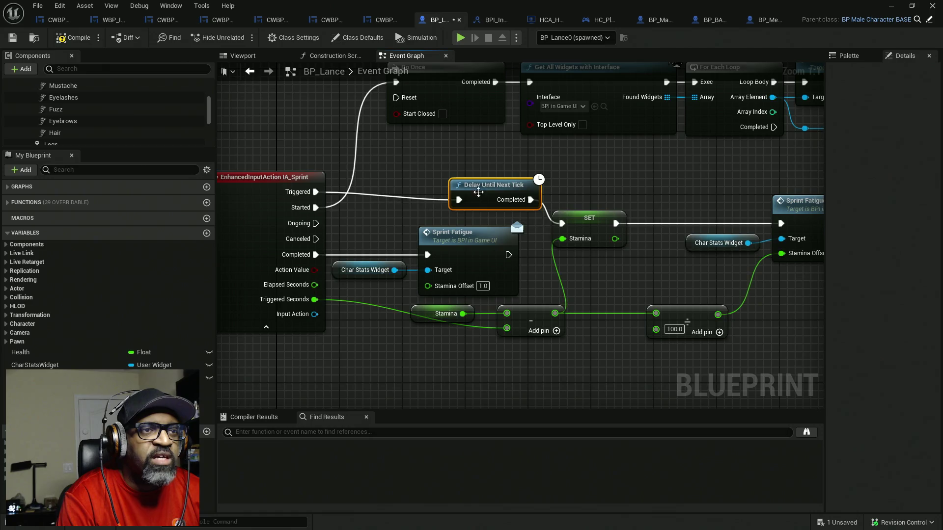
mouse_move(492, 191)
left_mouse_down()
mouse_move(432, 191)
mouse_move(461, 191)
left_mouse_up()
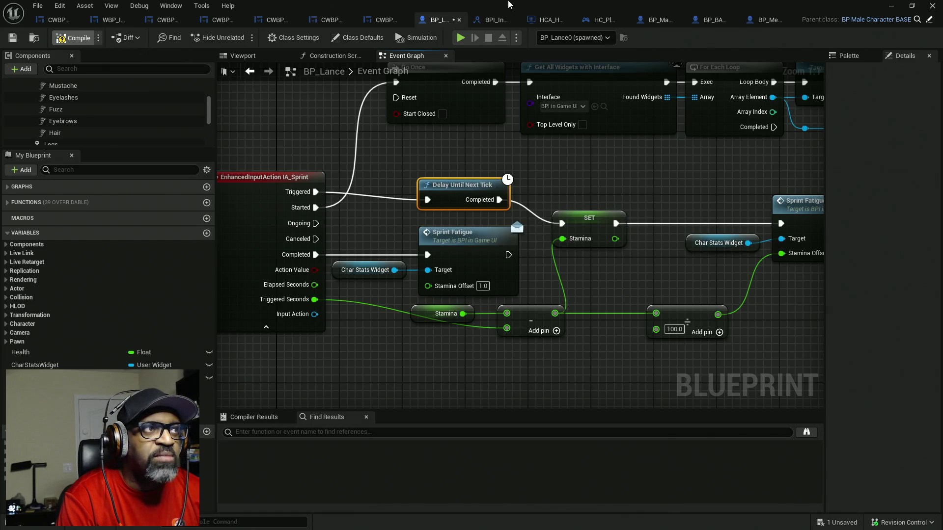
key("ctrl+s")
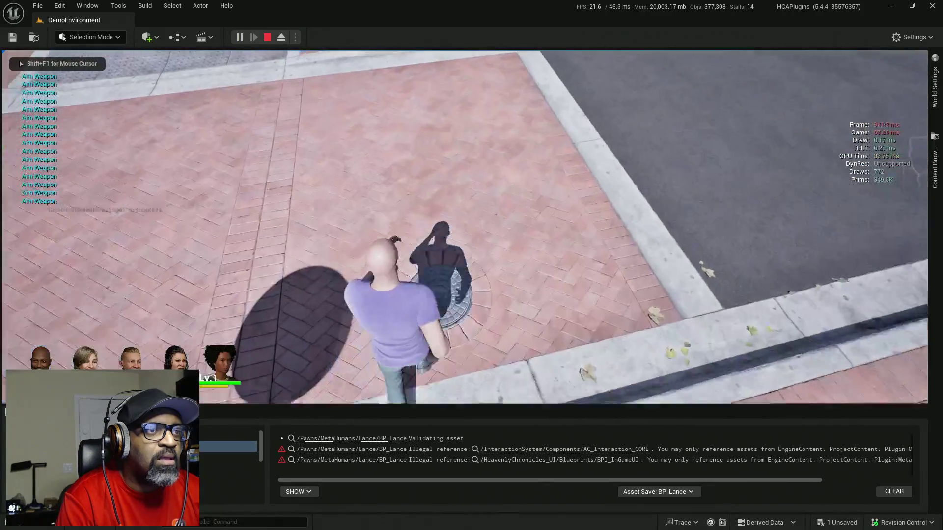
- Sprint the character toward the road and onto the plaza, then end the session
key("w")
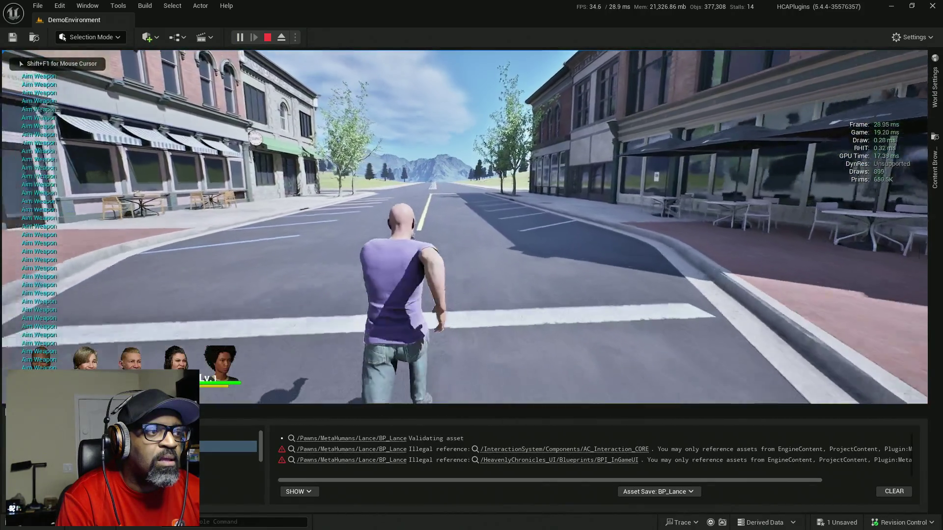
key("w")
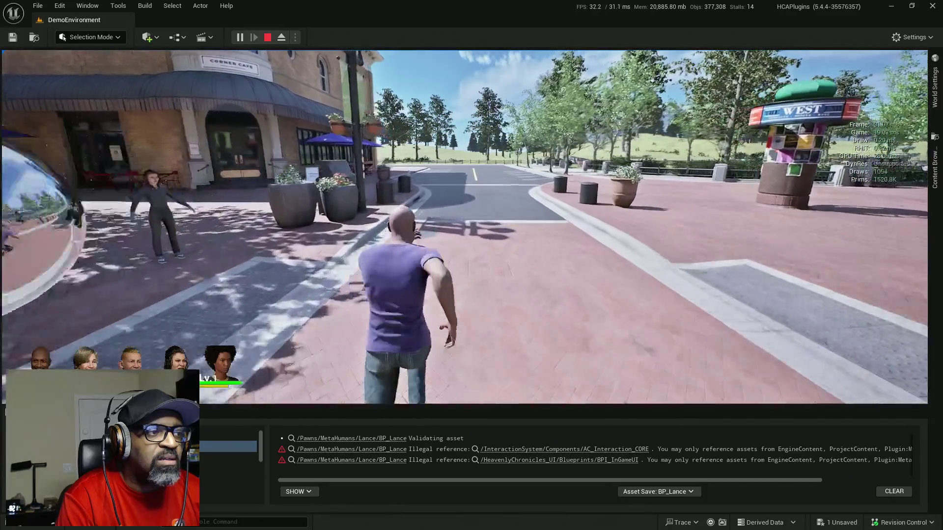
key("Escape")
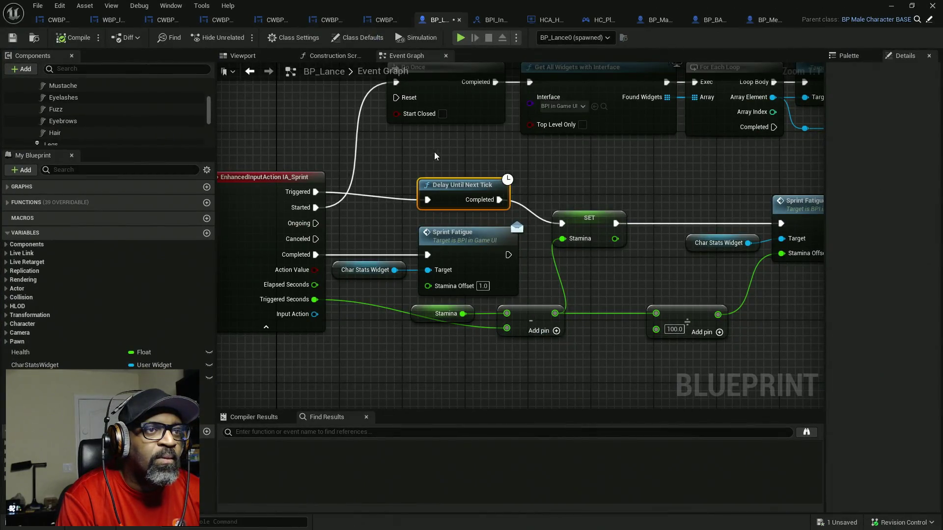
- Swap Delay Until Next Tick for a Delay node fed by Triggered before the Stamina SET, then save
key("Delete")
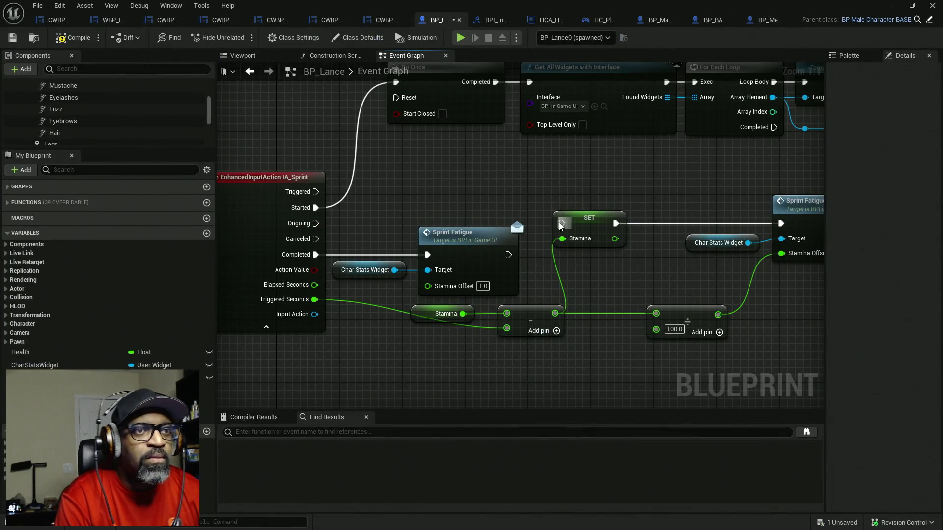
left_click_drag(559, 225, 477, 199)
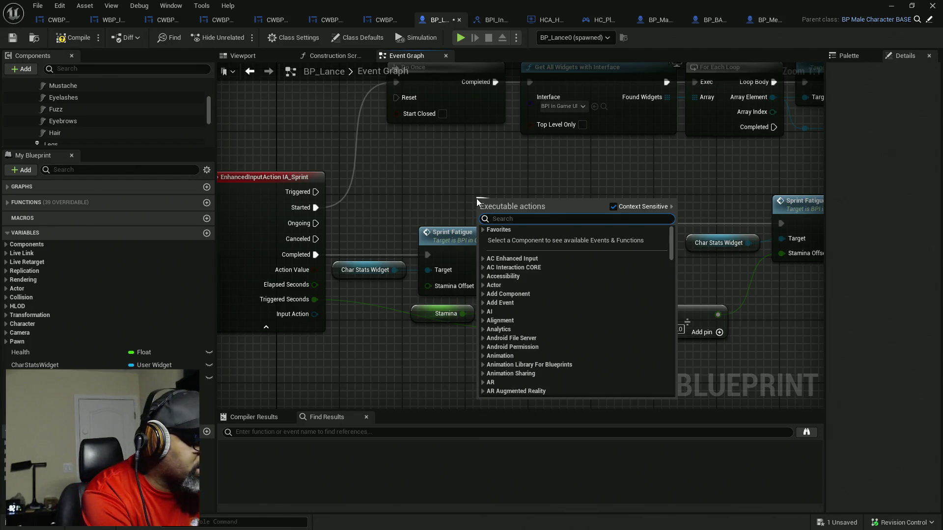
type("del")
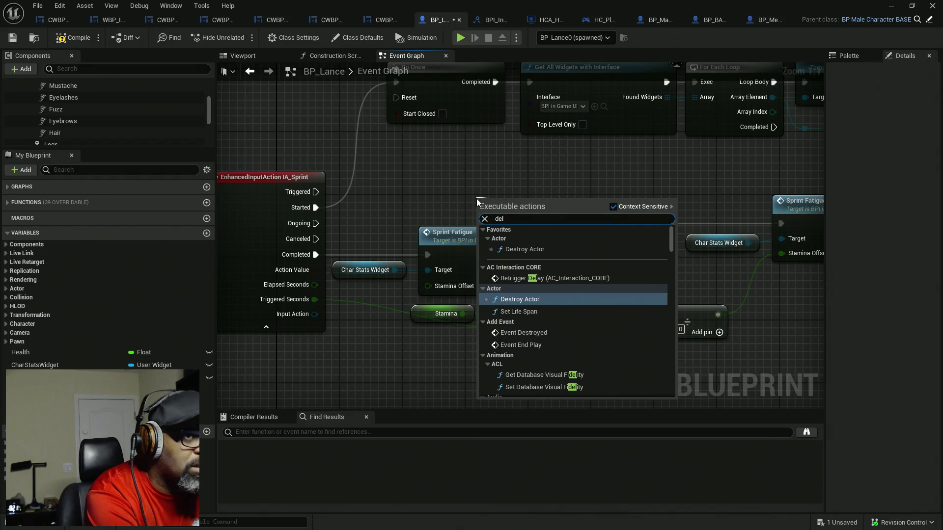
type("ay")
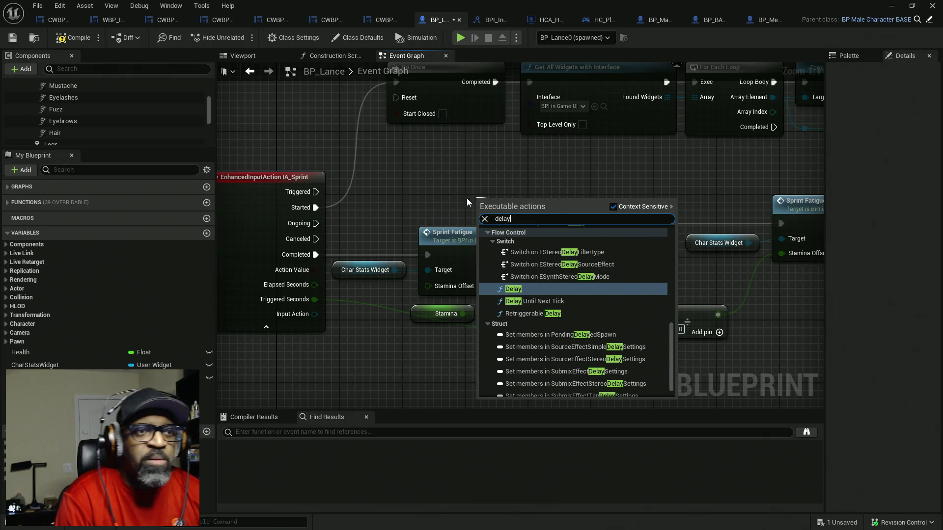
left_click(517, 290)
mouse_move(510, 201)
left_mouse_down()
mouse_move(467, 174)
mouse_move(411, 189)
left_mouse_up()
left_click_drag(316, 193, 315, 192)
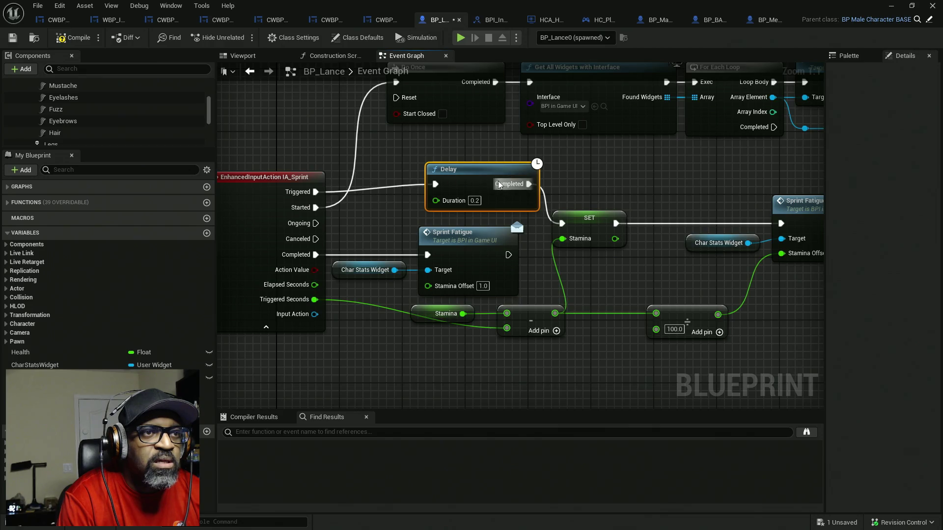
left_click_drag(489, 175, 473, 183)
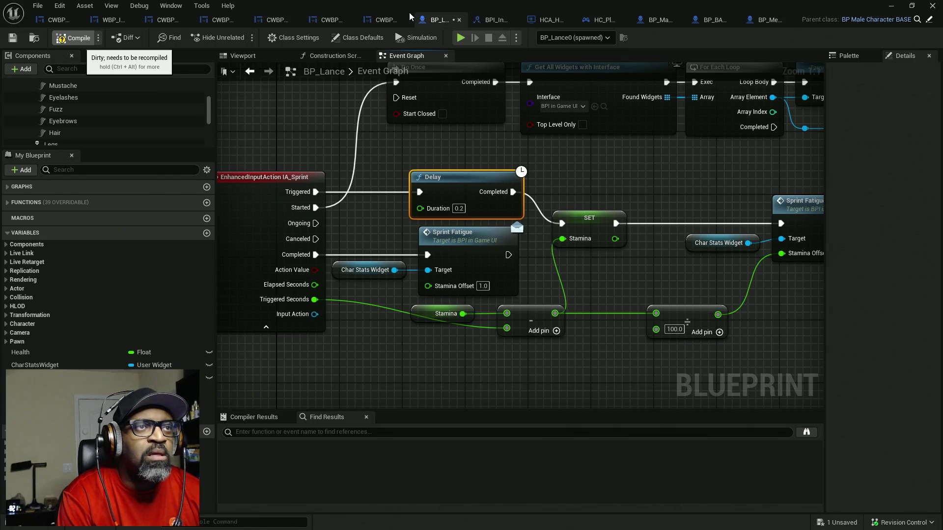
key("ctrl+s")
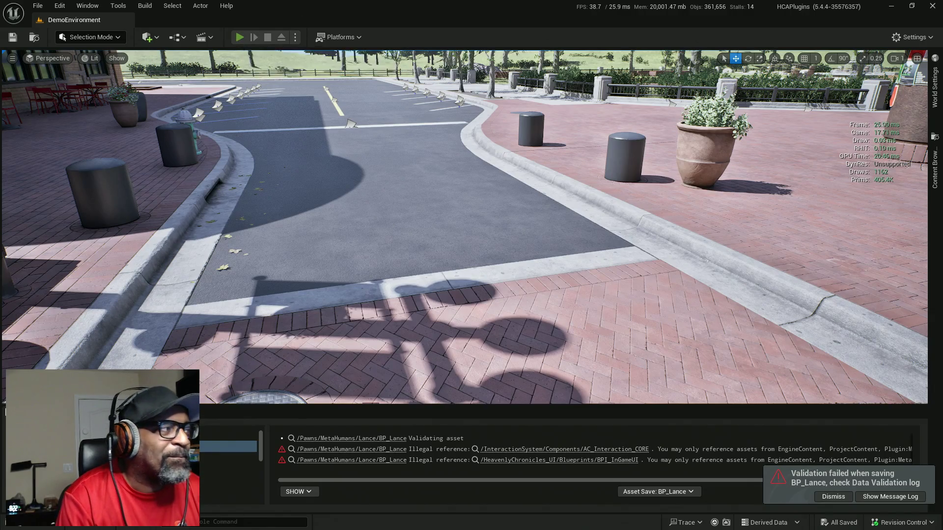
- Sprint the character through the downtown intersection and streets, then end the play session
key("w")
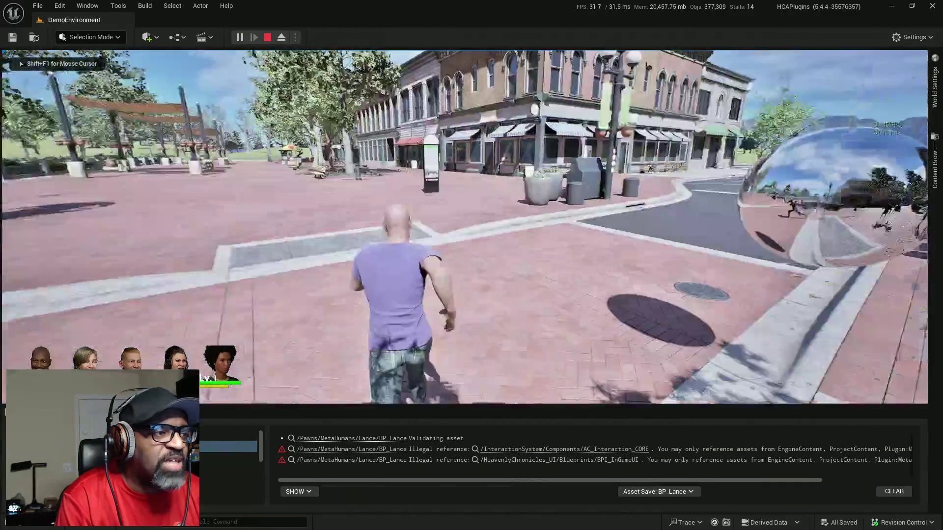
key("w")
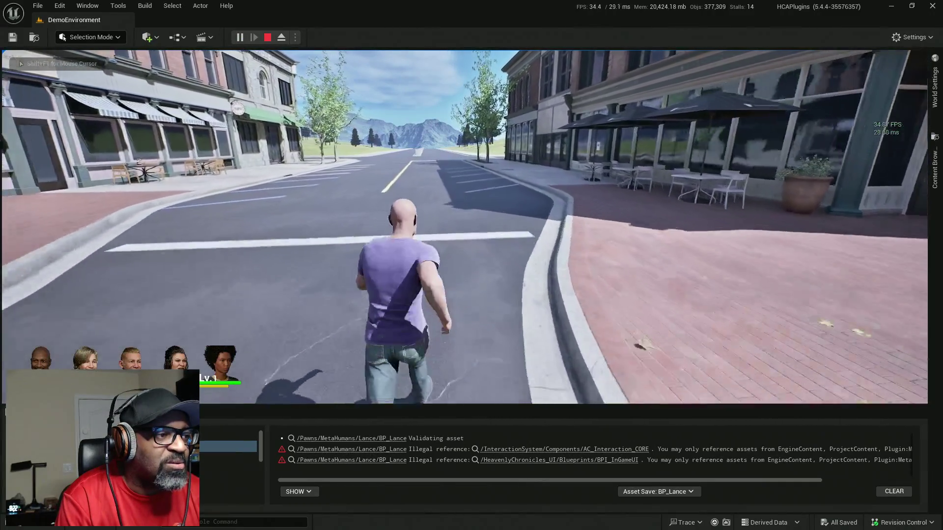
key("w")
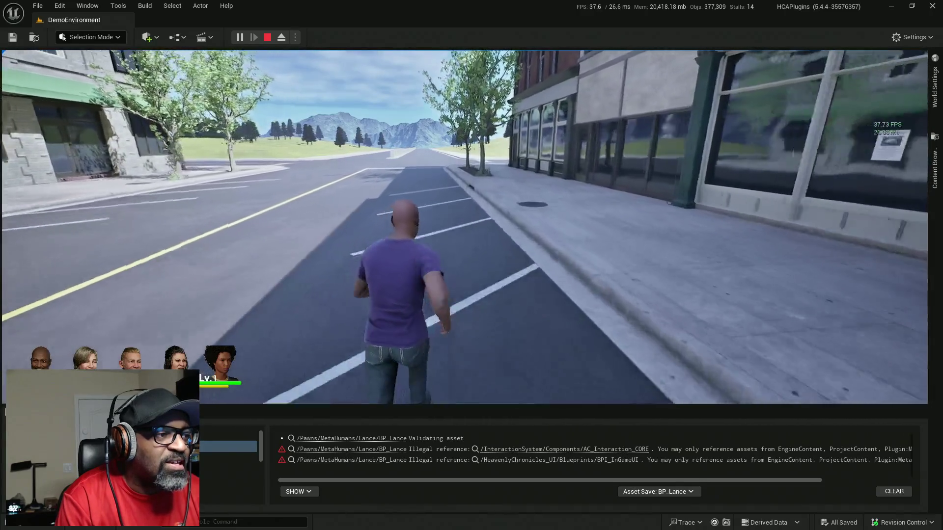
key("w")
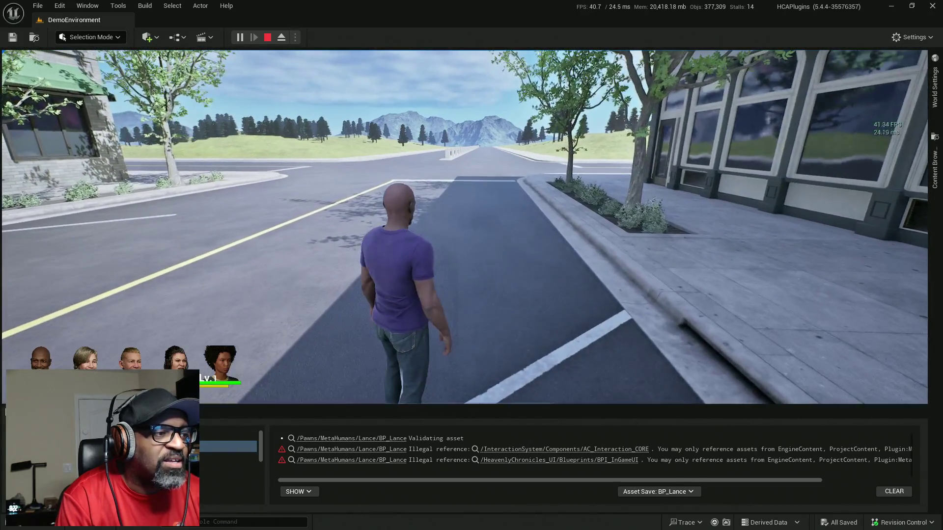
key("w")
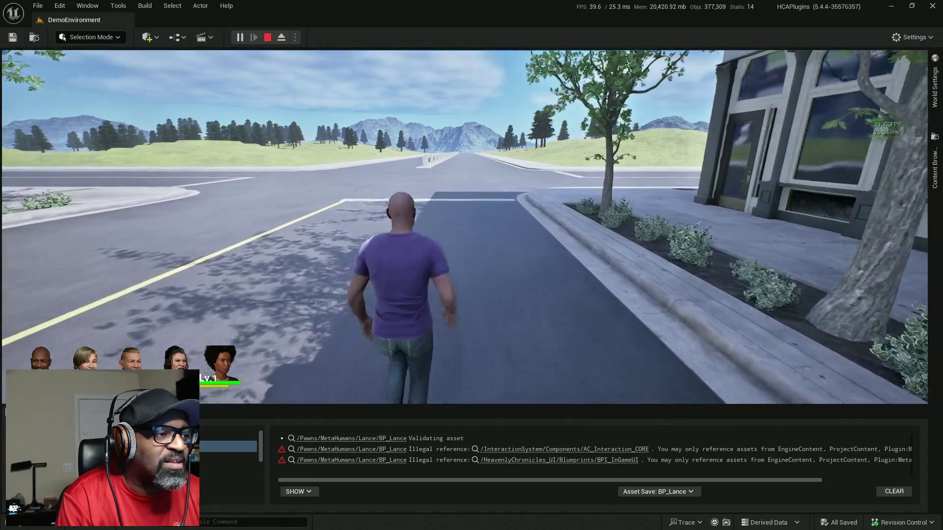
key("w")
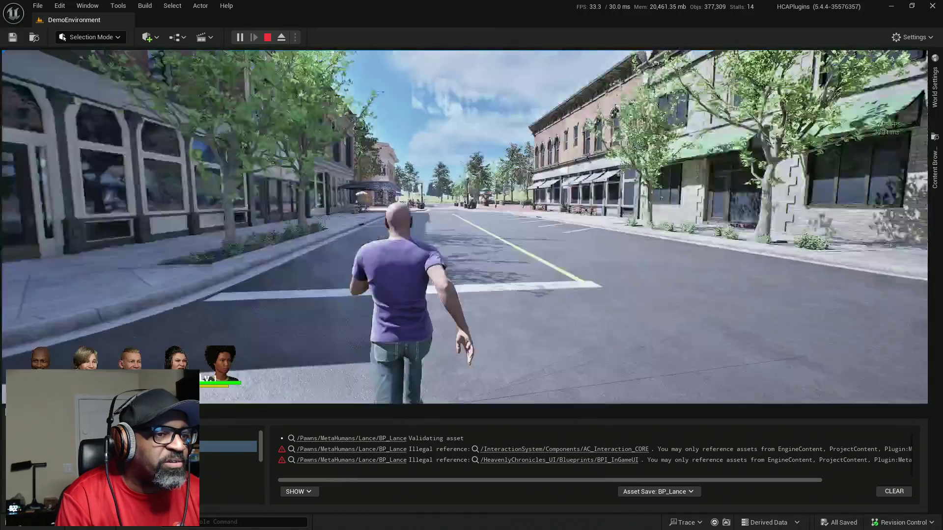
key("w")
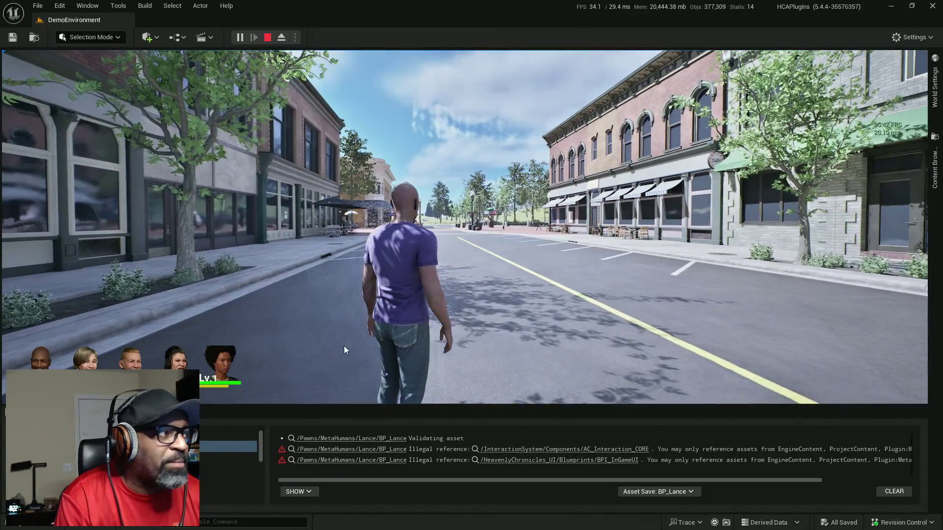
key("Escape")
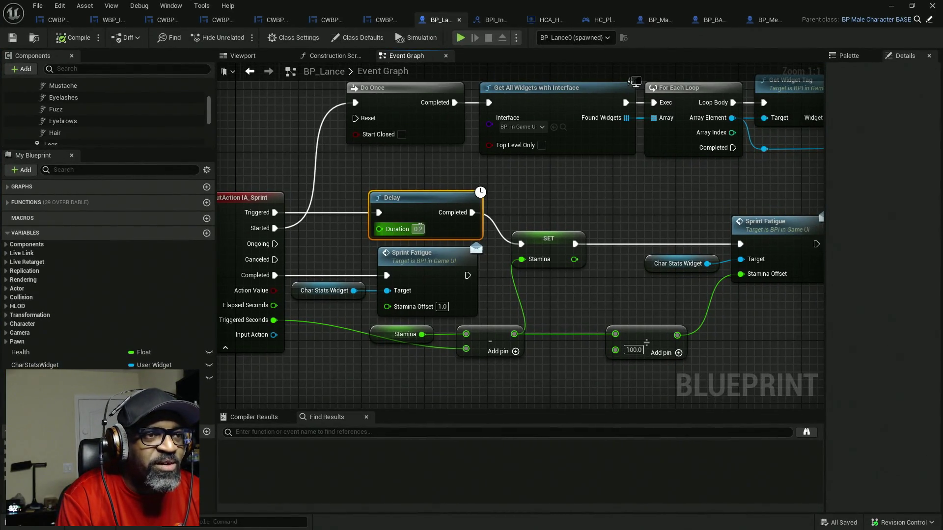
- Change the Delay duration to 0.3 and save the blueprint
type("0.3")
key("Return")
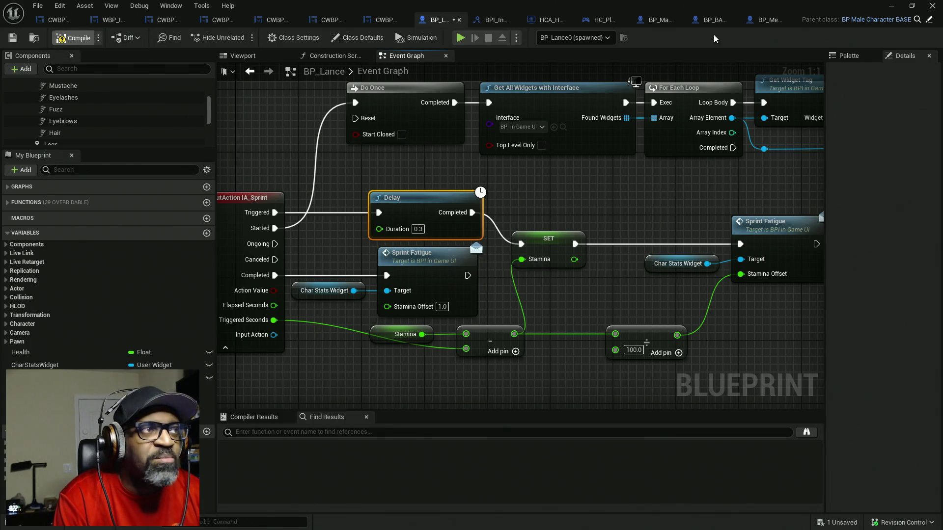
key("ctrl+s")
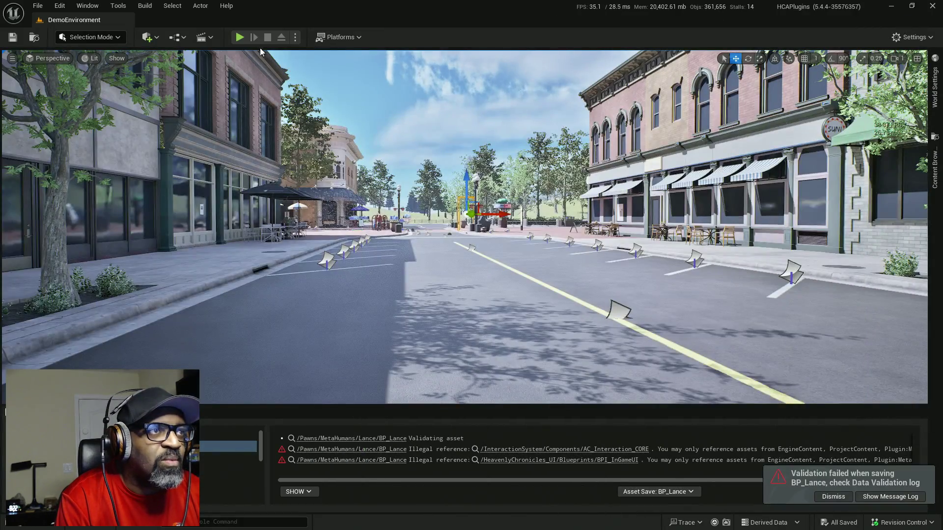
- Play-test sprinting down the street with the 0.3 delay, then return to the Blueprint graph
key("alt+p")
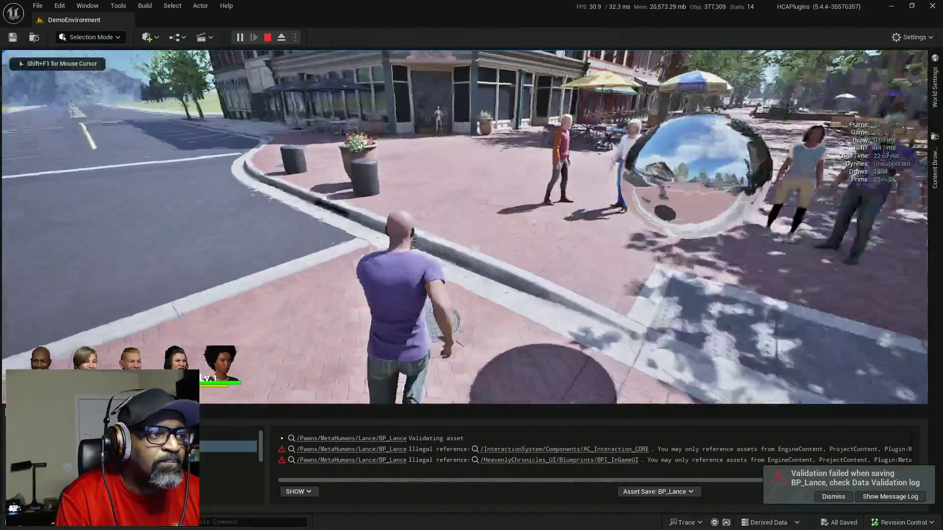
key("w")
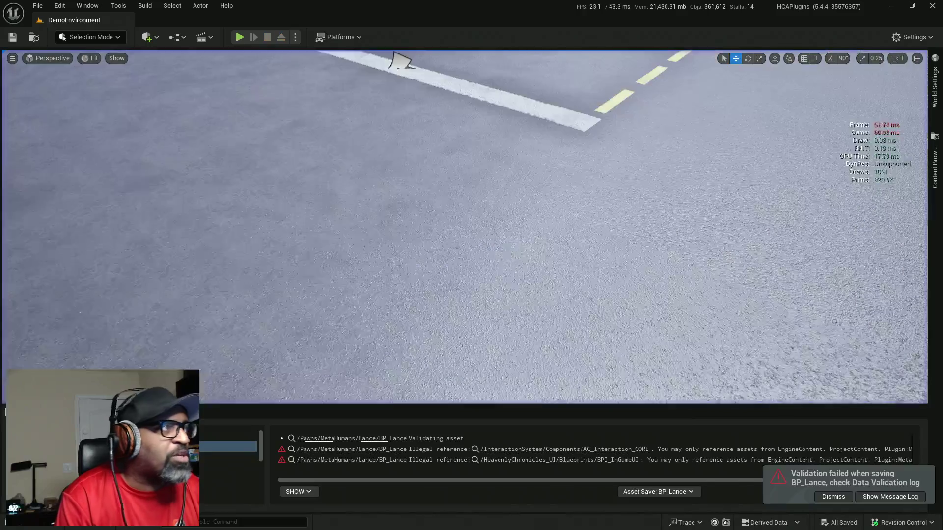
key("alt+Tab")
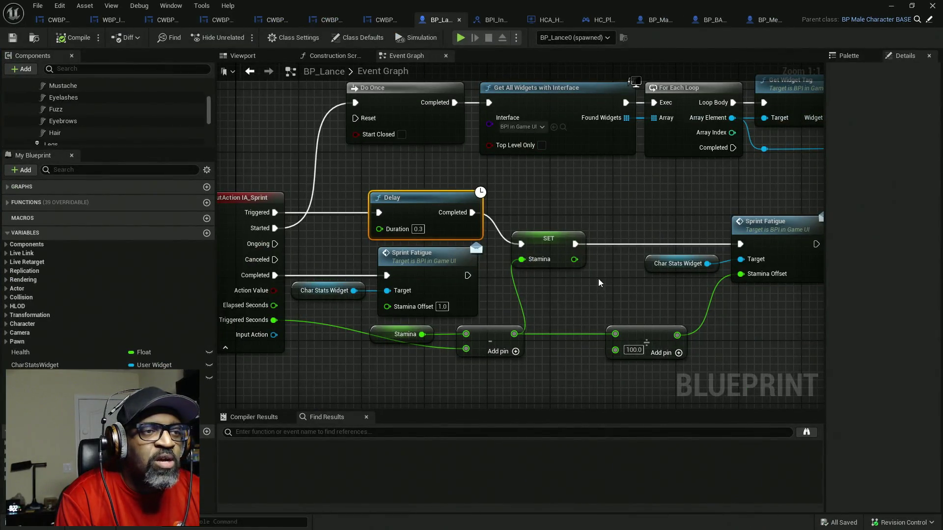
- Compare Stamina to 0.0 with an Equal node and feed a Branch from the last Sprint Fatigue call
left_click_drag(617, 280, 530, 246)
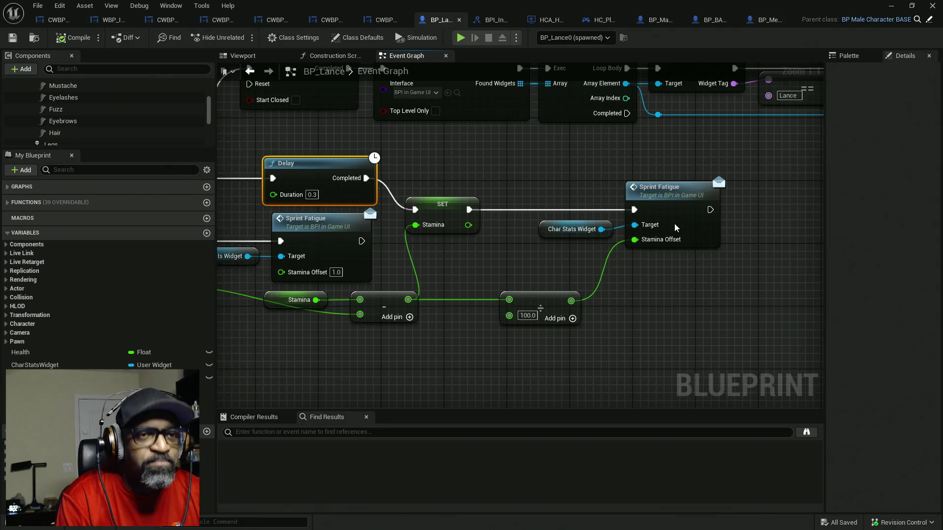
mouse_move(675, 227)
left_mouse_down()
mouse_move(571, 226)
mouse_move(673, 219)
mouse_move(632, 220)
left_mouse_up()
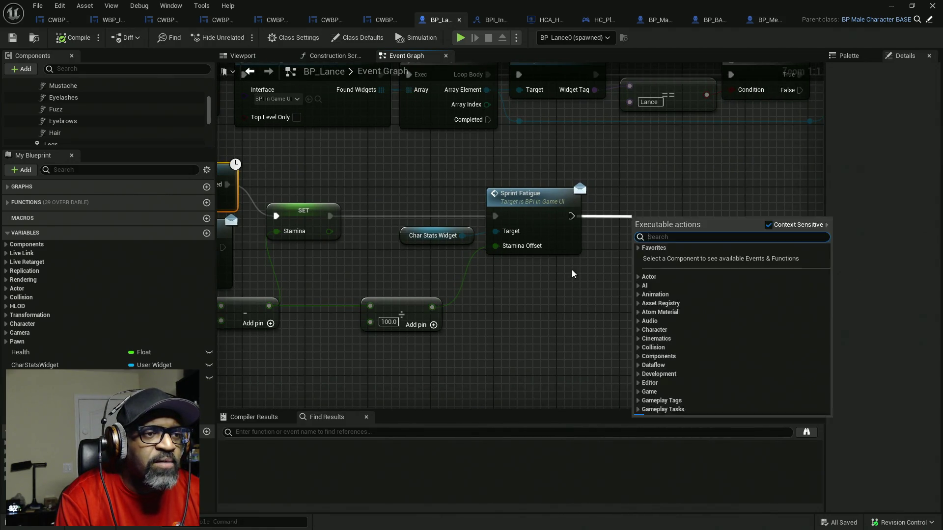
left_click(344, 251)
mouse_move(328, 321)
left_mouse_down()
mouse_move(385, 276)
mouse_move(418, 265)
left_mouse_up()
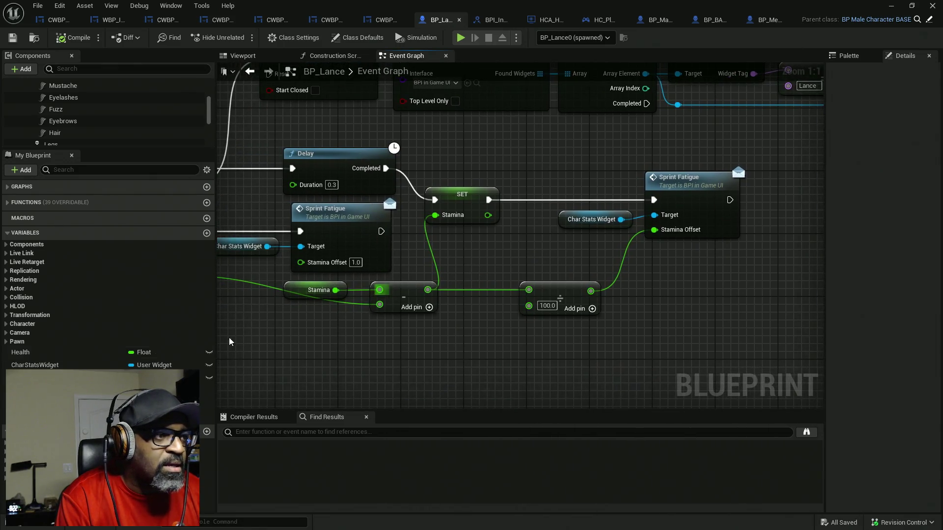
mouse_move(30, 378)
left_mouse_down()
mouse_move(617, 322)
mouse_move(700, 253)
mouse_move(540, 277)
mouse_move(653, 273)
left_mouse_up()
type("=")
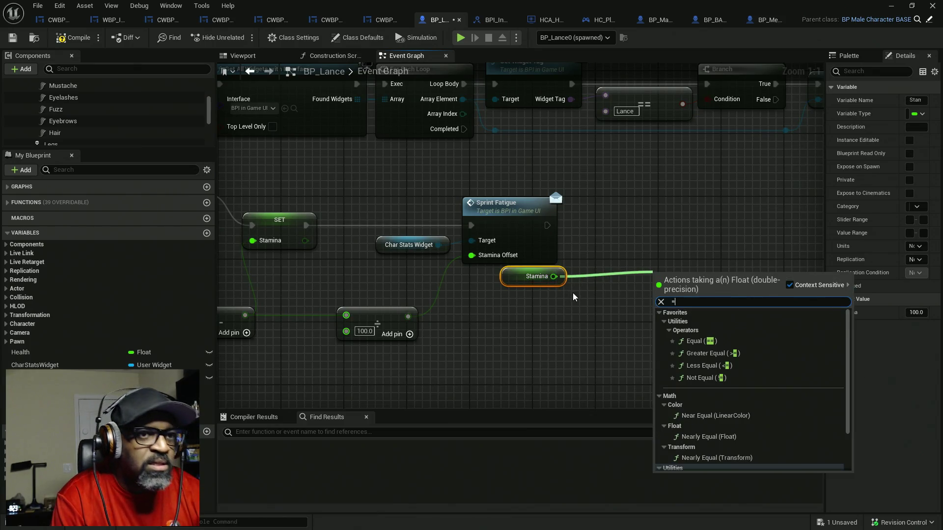
key("Return")
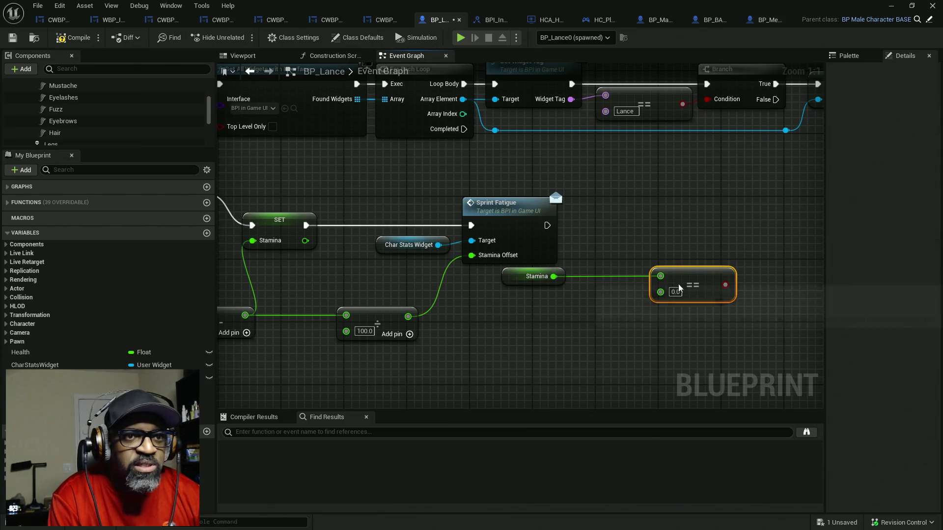
left_click(682, 236)
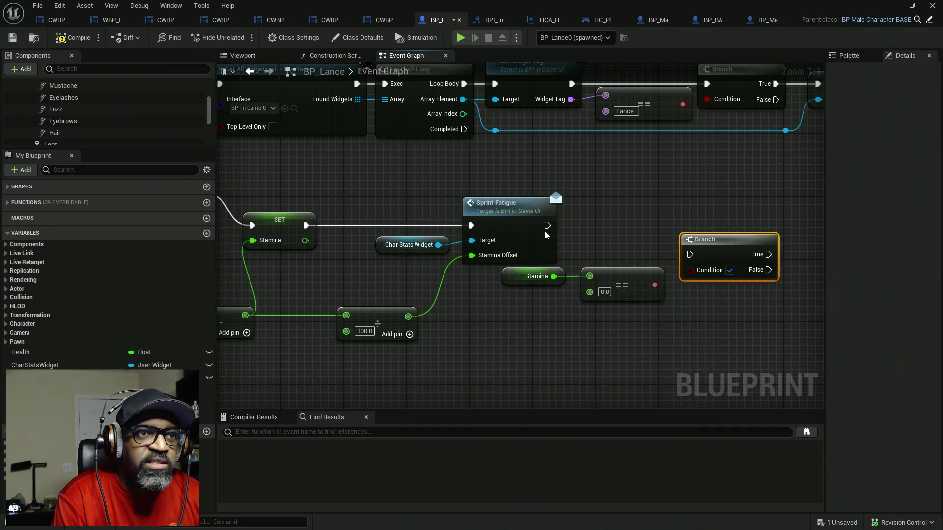
mouse_move(547, 226)
left_mouse_down()
mouse_move(688, 253)
mouse_move(695, 224)
mouse_move(653, 285)
mouse_move(415, 303)
left_mouse_up()
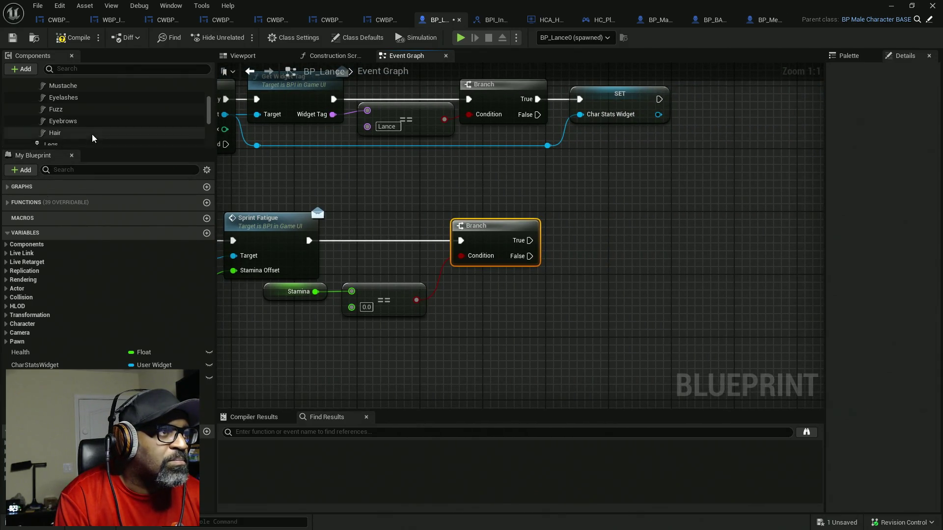
- Add a Character Movement reference to the graph, then move to BP_MenuSystemCharacter's Event Graph
scroll(56, 113, "down", 5)
mouse_move(56, 107)
left_mouse_down()
mouse_move(486, 273)
mouse_move(582, 280)
mouse_move(641, 245)
left_mouse_up()
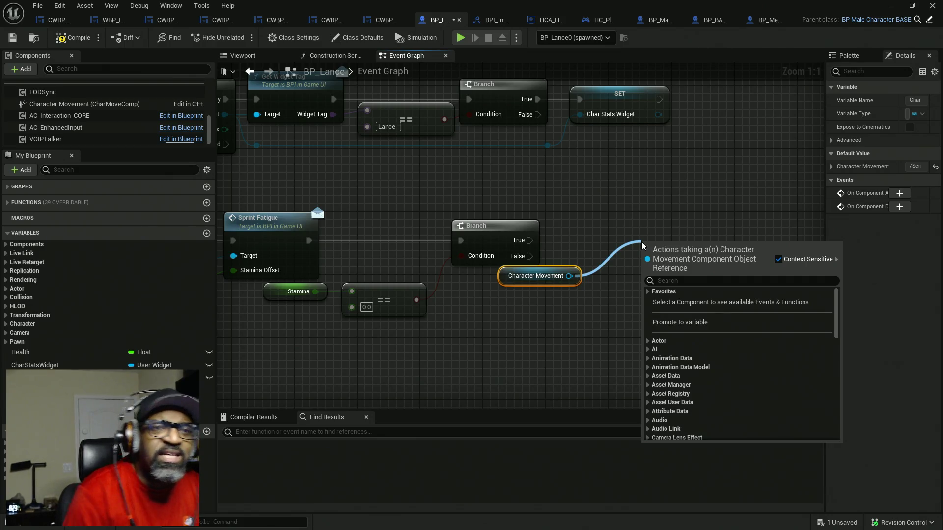
left_click(704, 198)
left_click(767, 20)
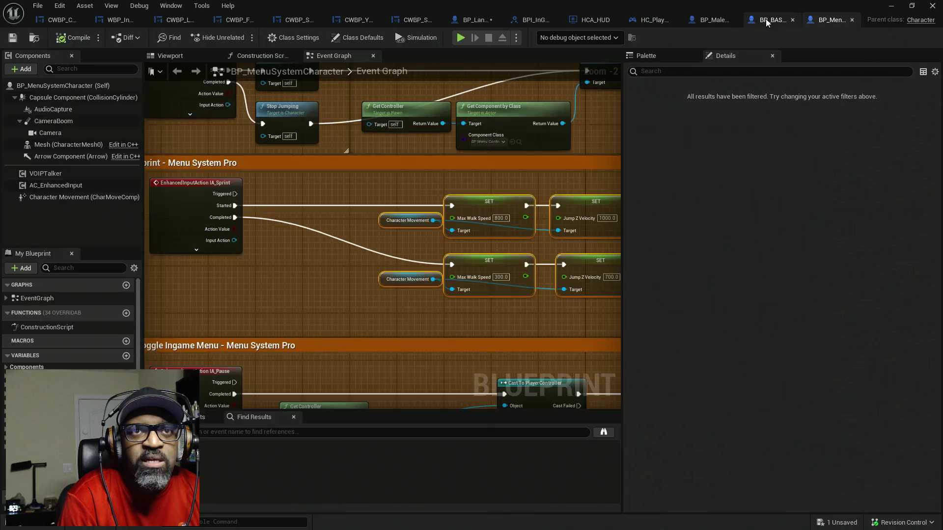
- Copy BP_MenuSystemCharacter's Max Walk Speed 300 and Jump Z Velocity 700 SET nodes for BP_Lance
scroll(388, 236, "up", 2)
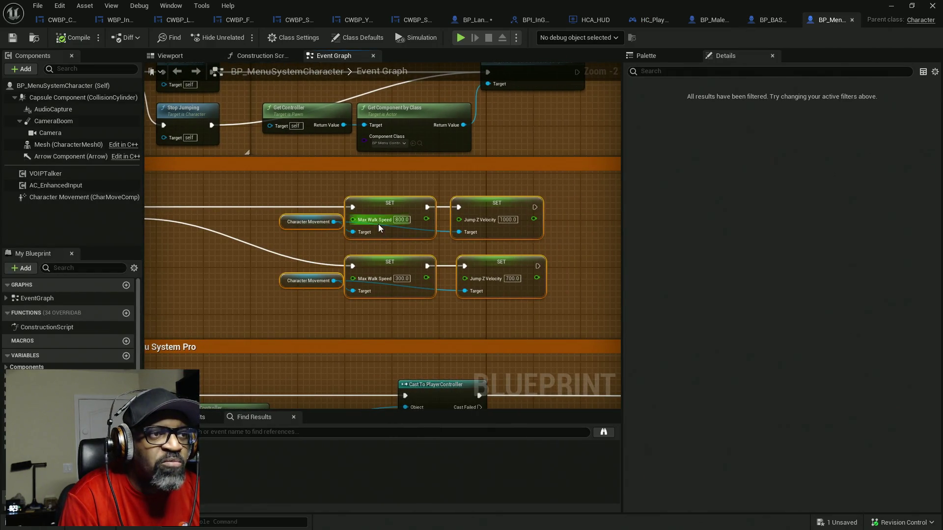
scroll(378, 228, "up", 2)
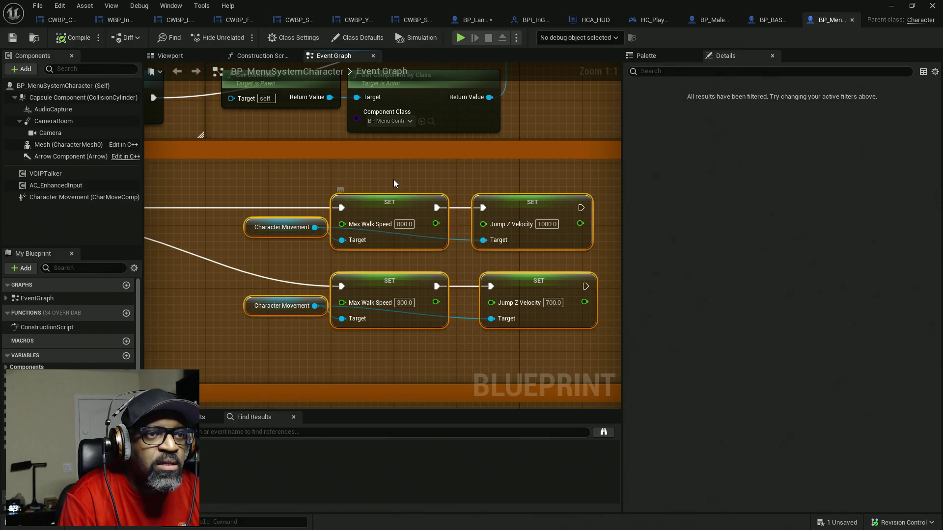
left_click_drag(392, 169, 426, 242)
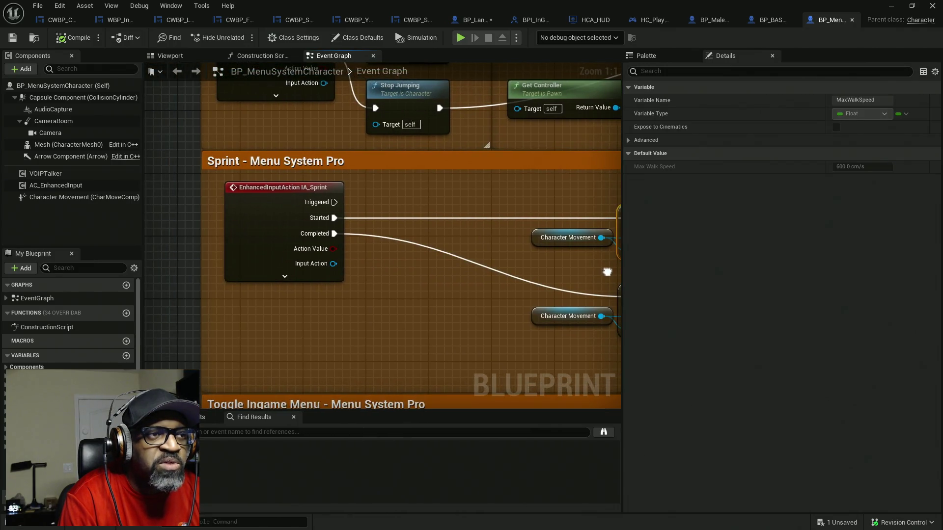
left_click_drag(425, 280, 343, 276)
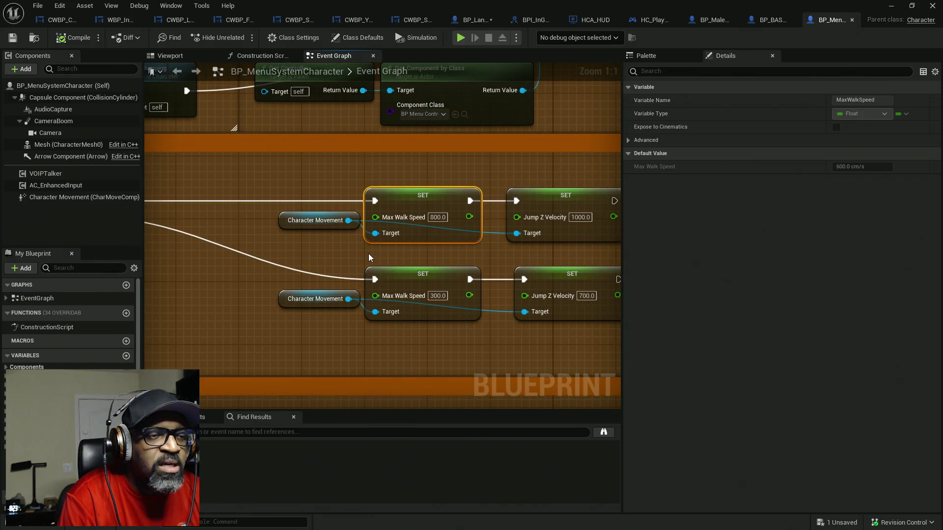
left_click(450, 296)
mouse_move(452, 330)
left_mouse_down()
mouse_move(396, 332)
mouse_move(247, 264)
left_mouse_up()
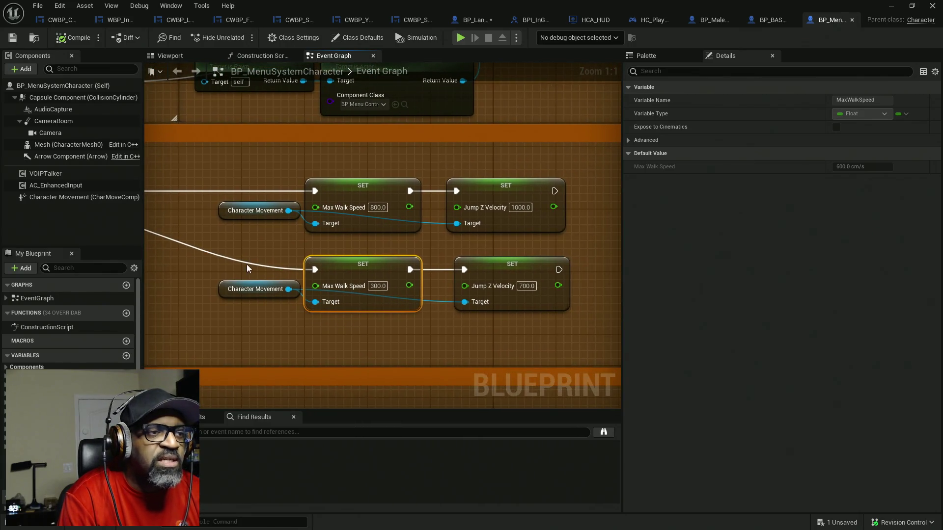
mouse_move(524, 333)
left_mouse_down()
mouse_move(325, 294)
mouse_move(339, 325)
left_mouse_up()
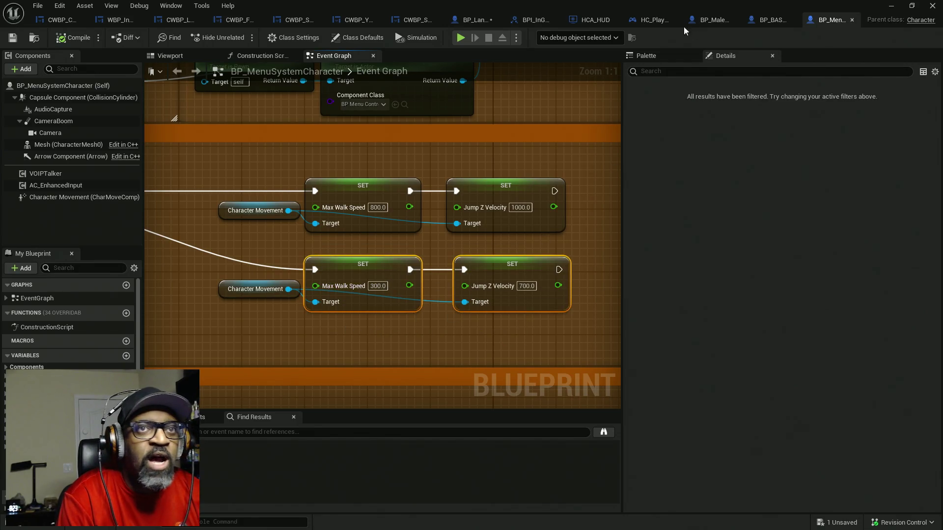
left_click(494, 25)
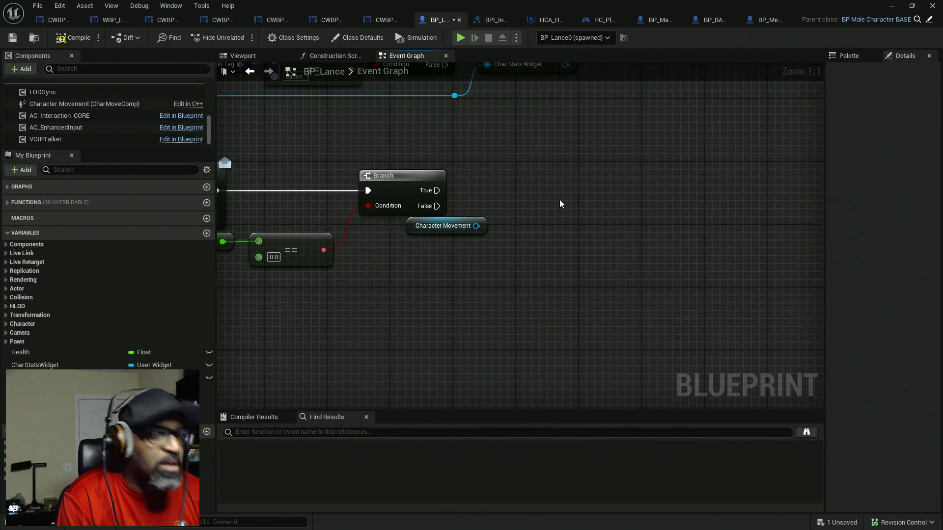
- Paste the 300/700 SET nodes, wire Character Movement to both Targets, and drive them from Branch True
key("ctrl+v")
left_click_drag(541, 202, 624, 202)
left_click_drag(476, 225, 557, 224)
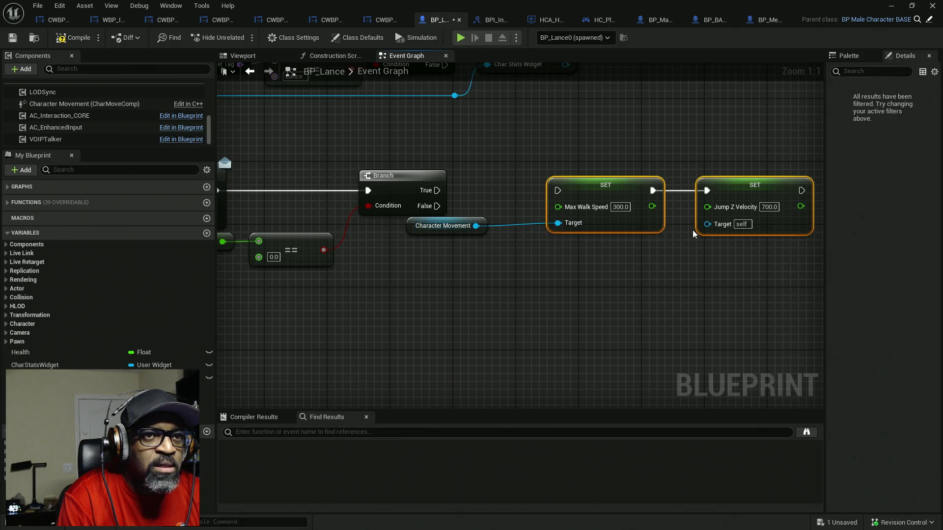
left_click_drag(707, 224, 476, 226)
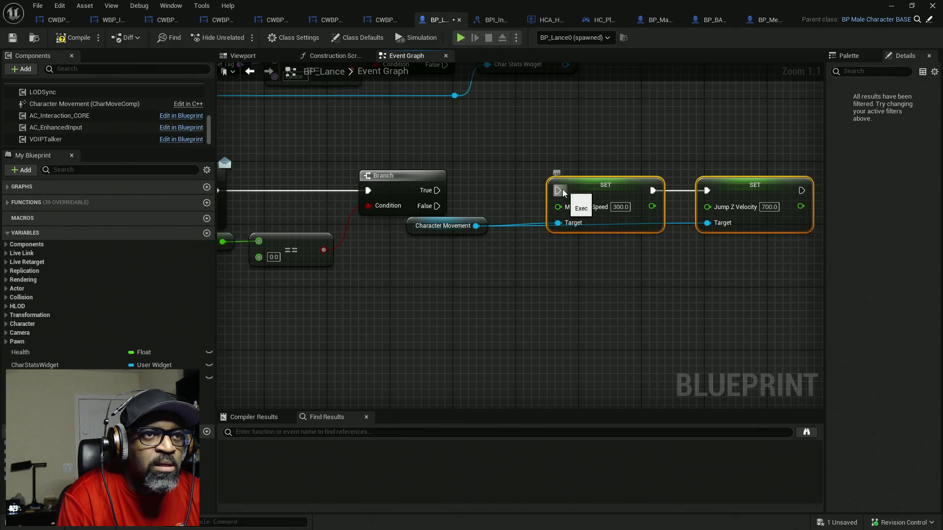
mouse_move(558, 190)
left_mouse_down()
mouse_move(428, 194)
mouse_move(436, 191)
left_mouse_up()
left_click_drag(618, 271, 522, 271)
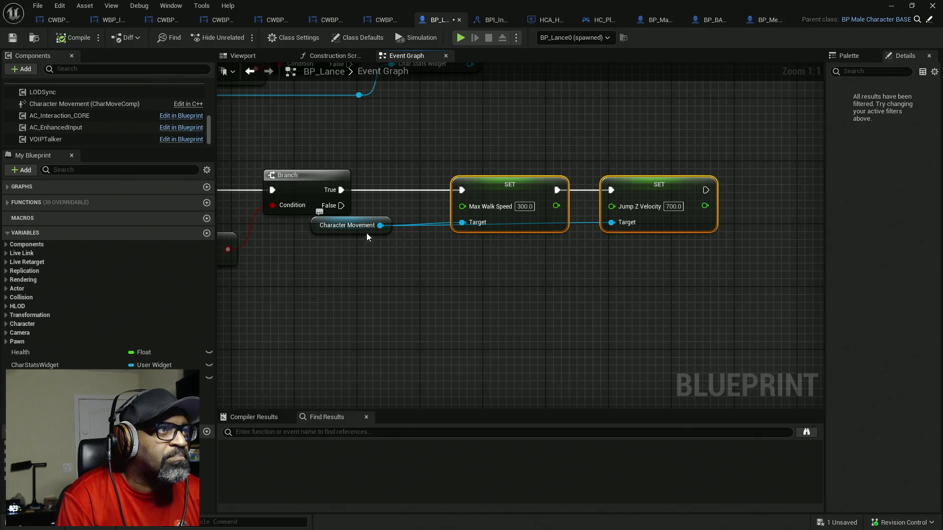
- Save BP_Lance and zoom out on the Event Graph
key("ctrl+s")
scroll(506, 263, "down", 3)
scroll(534, 262, "down", 2)
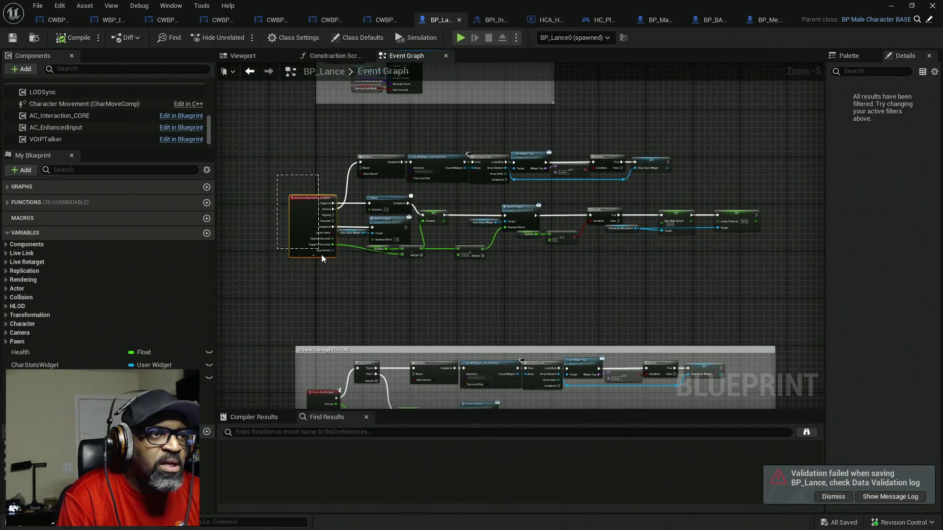
- Reposition the IA_Sprint event and select the Stamina == 0.0 comparison and Branch
left_click_drag(303, 220, 354, 201)
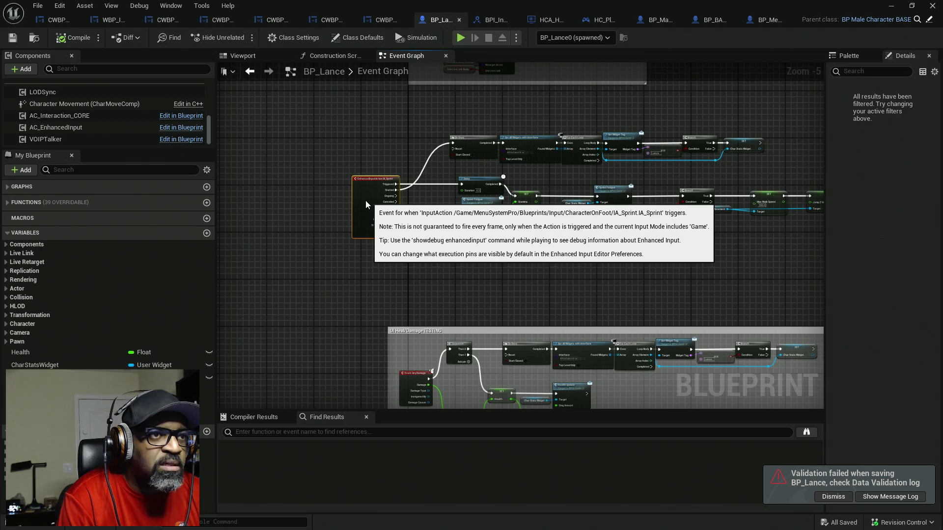
scroll(355, 200, "up", 4)
mouse_move(503, 269)
left_mouse_down()
mouse_move(417, 292)
mouse_move(374, 265)
left_mouse_up()
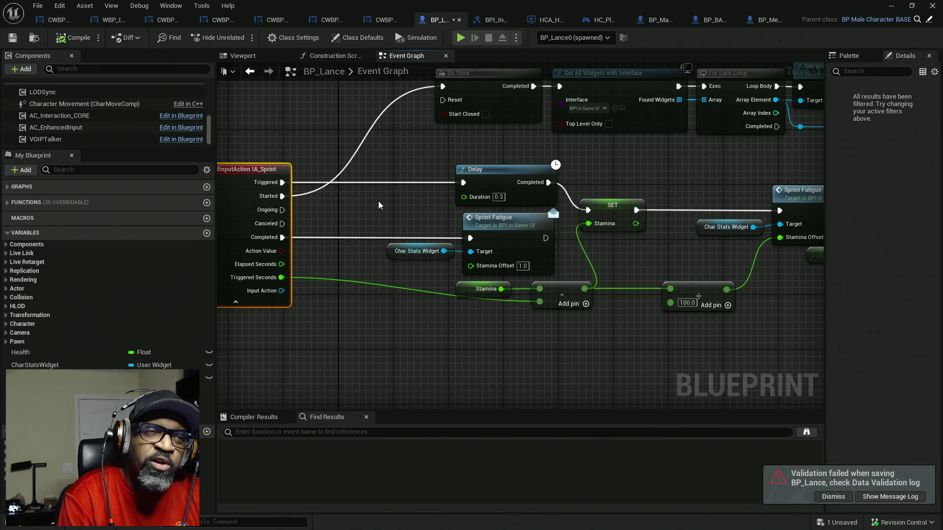
scroll(449, 204, "down", 4)
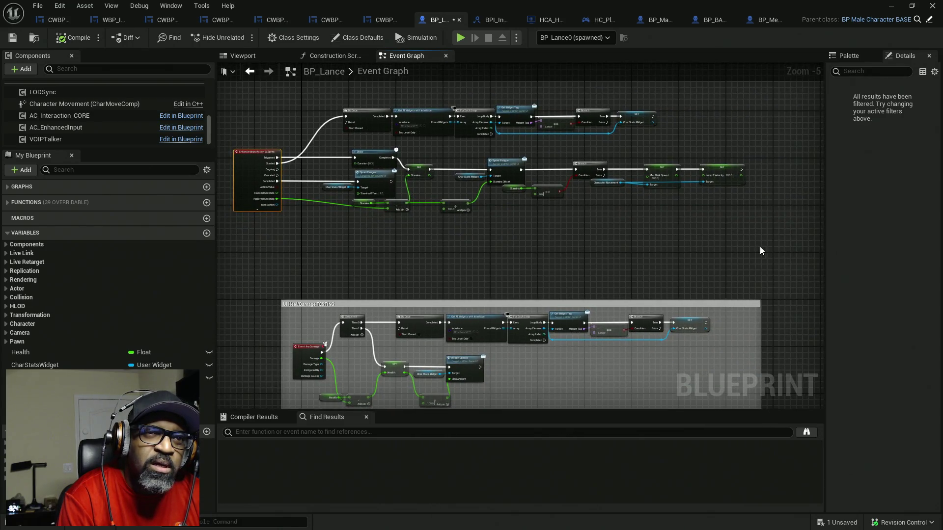
mouse_move(761, 244)
left_mouse_down()
mouse_move(395, 171)
mouse_move(369, 148)
mouse_move(414, 187)
left_mouse_up()
scroll(513, 234, "up", 1)
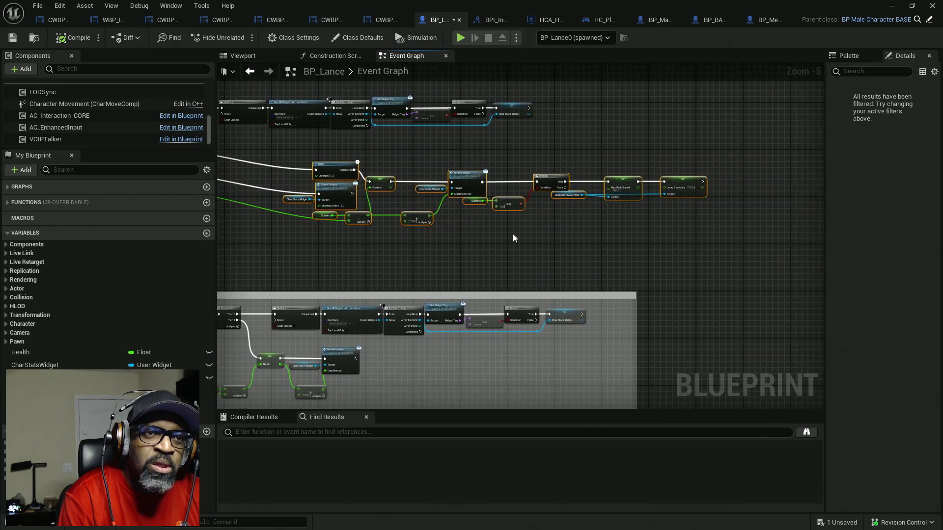
scroll(547, 196, "up", 1)
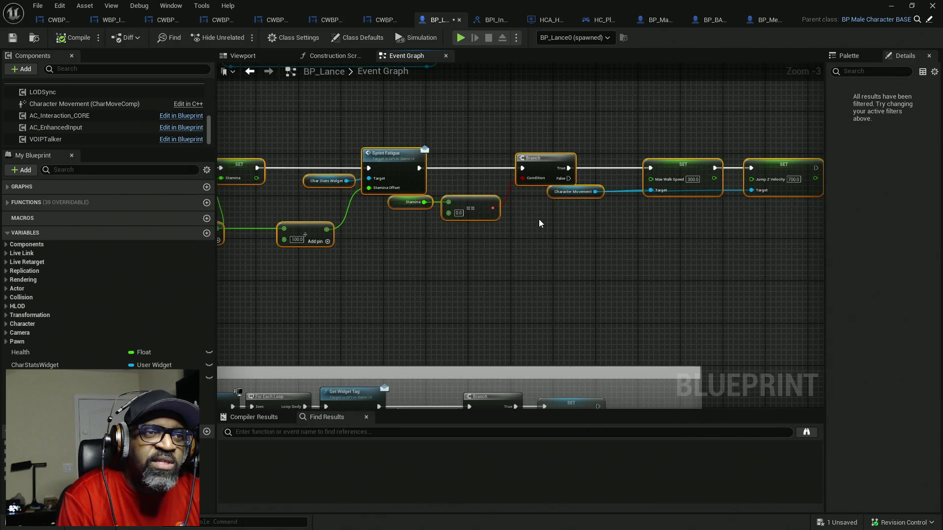
left_click_drag(538, 219, 448, 151)
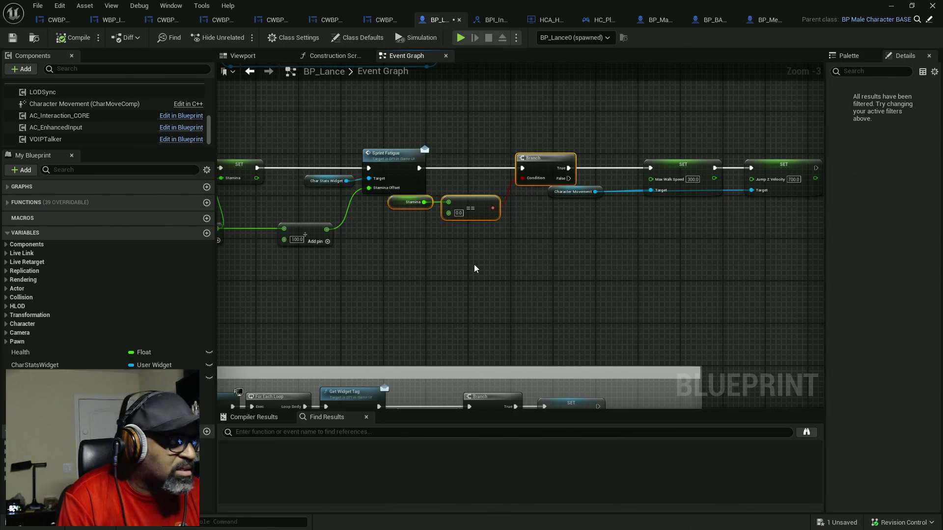
- Link the Branch False output to the Delay and place the Stamina check beside IA_Sprint
mouse_move(475, 269)
left_mouse_down()
mouse_move(420, 267)
mouse_move(490, 263)
mouse_move(342, 245)
mouse_move(391, 254)
mouse_move(395, 274)
left_mouse_up()
mouse_move(461, 293)
left_mouse_down()
mouse_move(475, 240)
mouse_move(338, 129)
mouse_move(333, 164)
mouse_move(346, 176)
mouse_move(341, 123)
mouse_move(327, 131)
left_mouse_up()
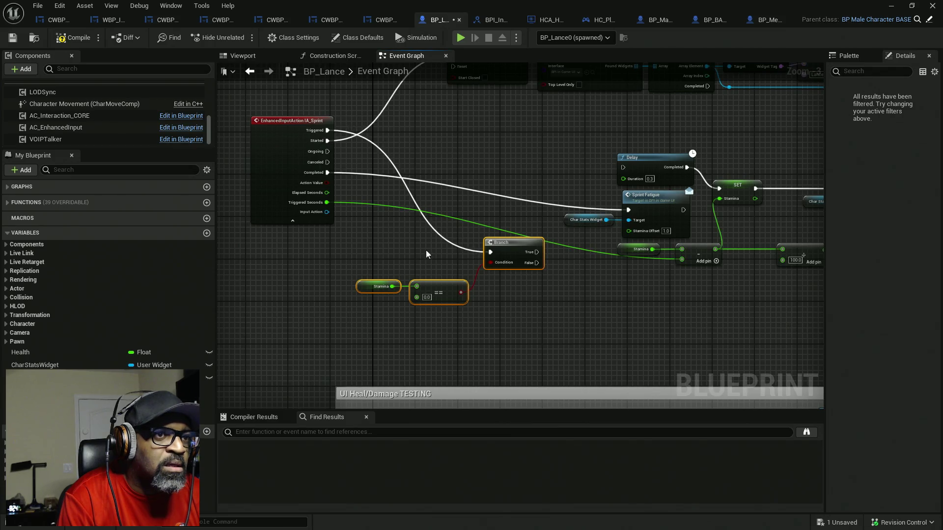
mouse_move(522, 262)
left_mouse_down()
mouse_move(464, 267)
mouse_move(535, 184)
mouse_move(560, 172)
left_mouse_up()
left_click_drag(477, 319, 433, 182)
left_click(438, 183)
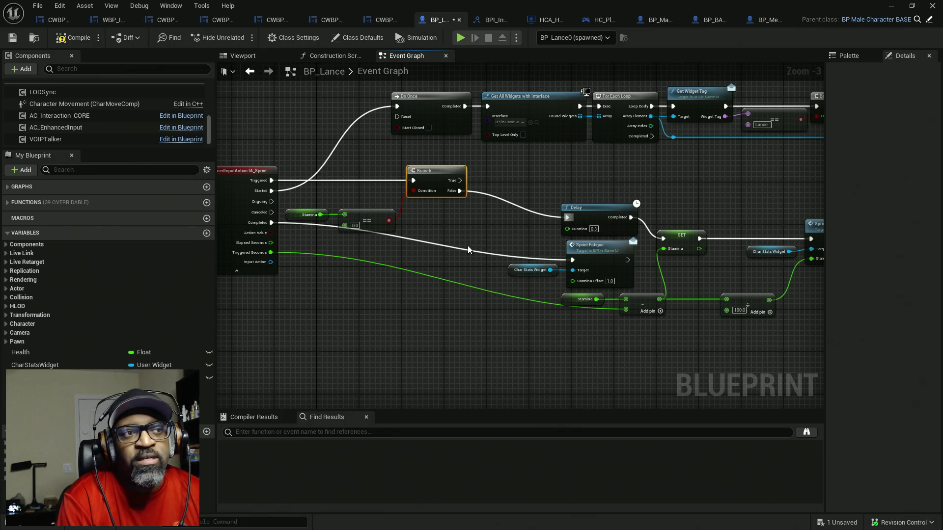
- Shift the Do Once row upward and tidy the rest of the sprint chain
scroll(466, 248, "down", 3)
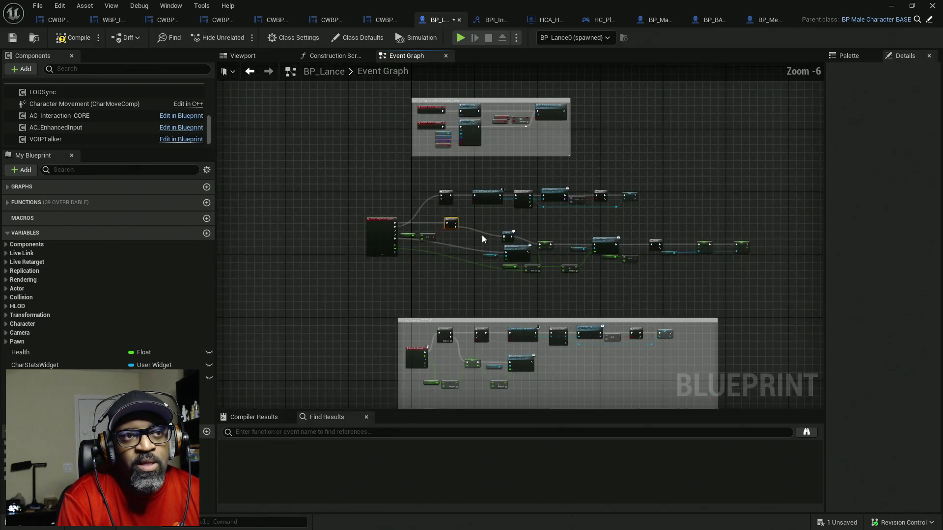
mouse_move(620, 201)
left_mouse_down()
mouse_move(381, 223)
mouse_move(404, 187)
left_mouse_up()
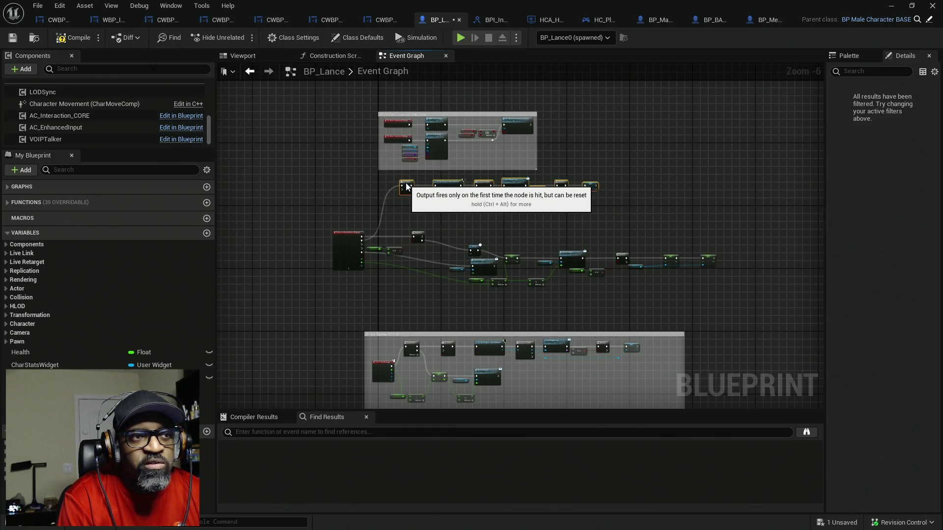
scroll(395, 267, "up", 5)
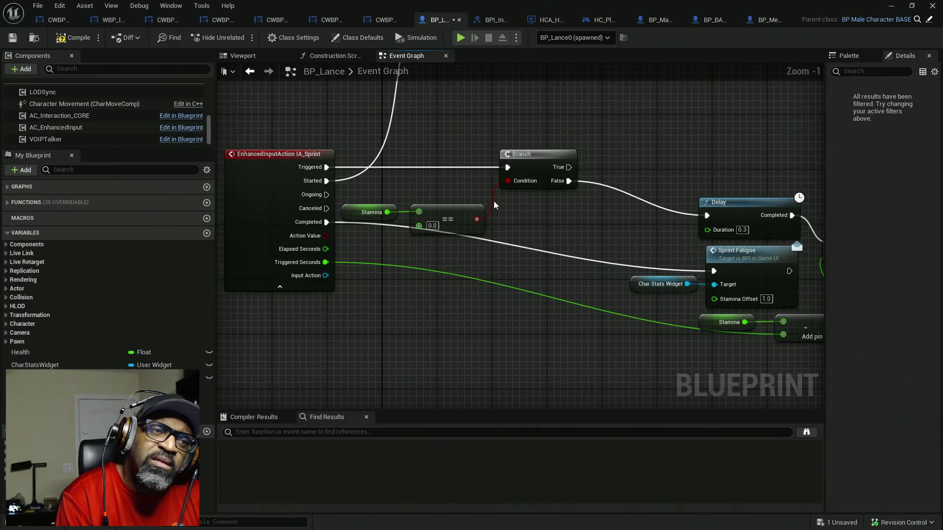
mouse_move(484, 239)
left_mouse_down()
mouse_move(462, 260)
mouse_move(383, 273)
left_mouse_up()
scroll(461, 269, "down", 3)
left_click_drag(627, 243, 510, 221)
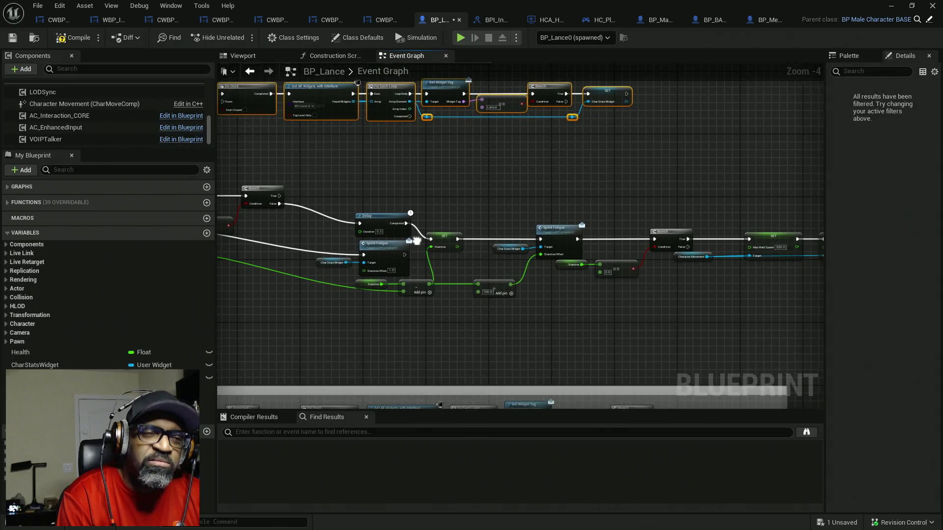
left_click_drag(626, 302, 432, 292)
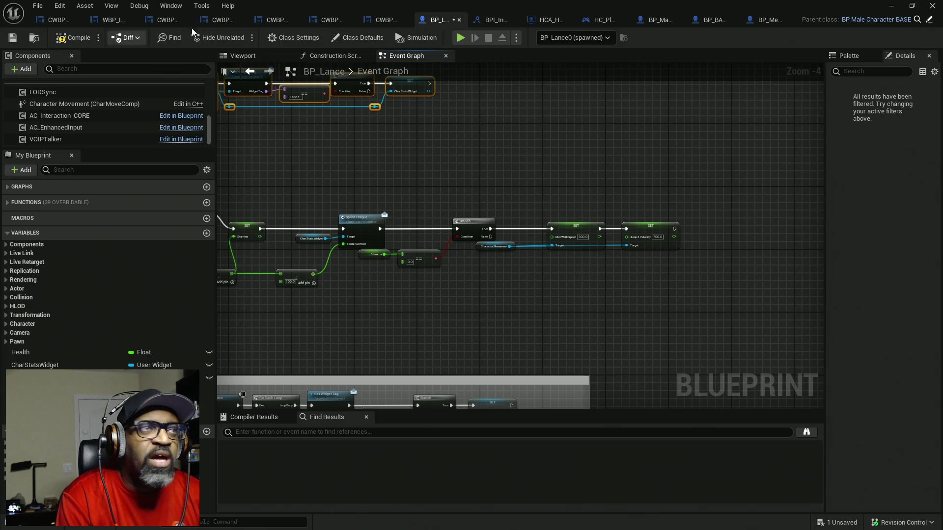
left_click(763, 21)
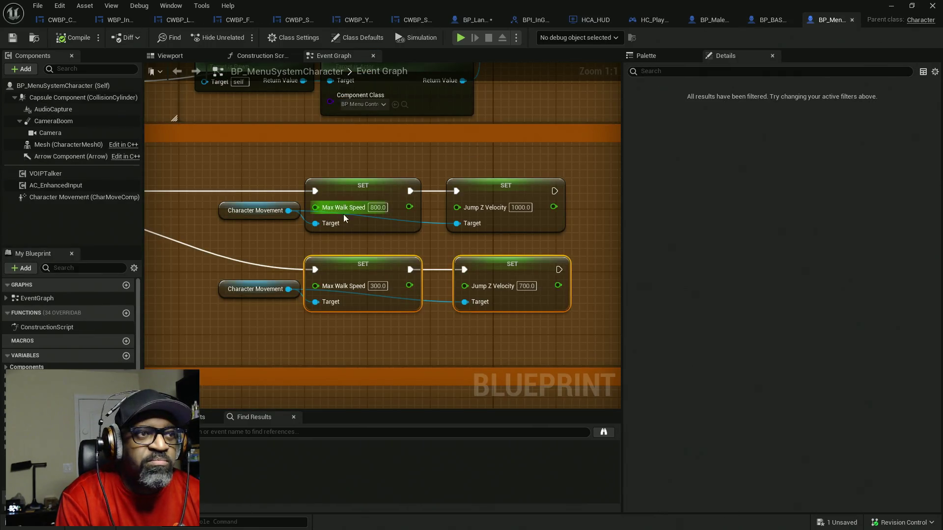
- Copy the Max Walk Speed 800 and Jump Z Velocity 1000 SET nodes and paste them into BP_Lance
mouse_move(247, 169)
left_mouse_down()
mouse_move(458, 193)
mouse_move(374, 158)
mouse_move(573, 226)
left_mouse_up()
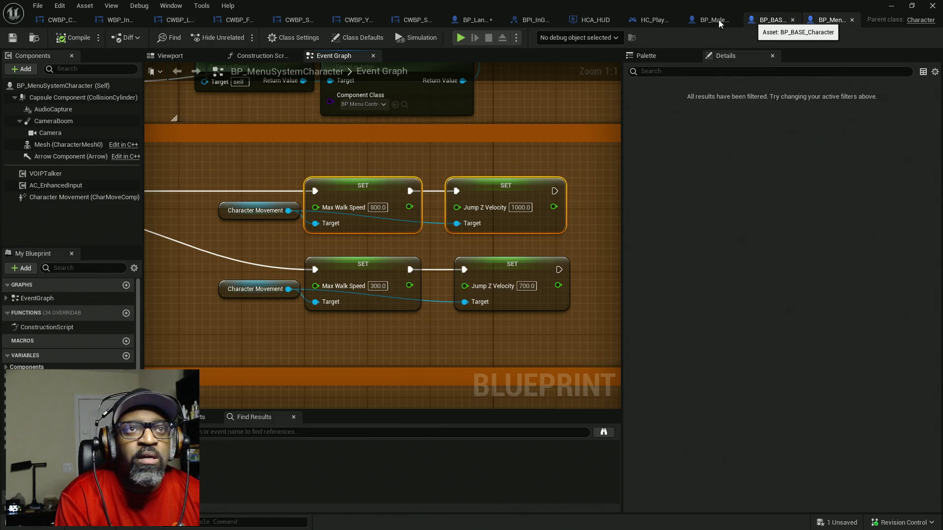
left_click(475, 20)
scroll(447, 205, "up", 4)
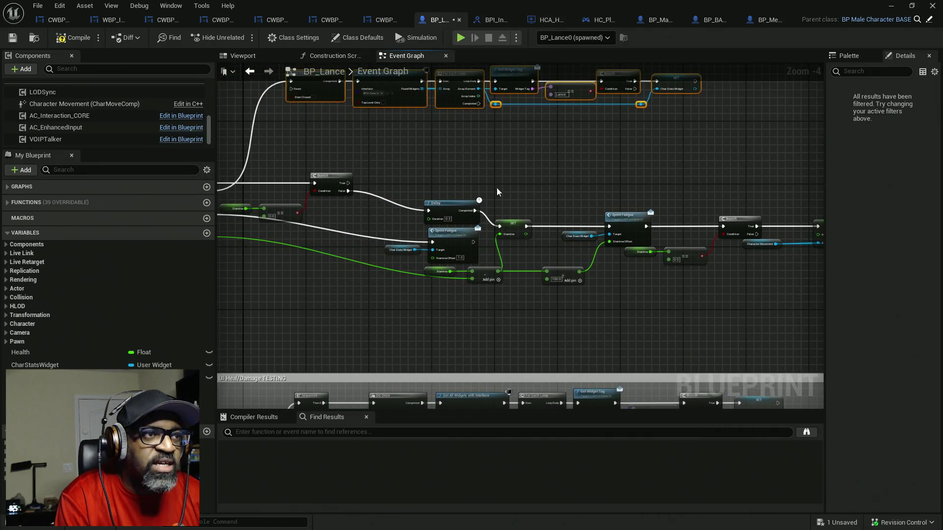
key("ctrl+v")
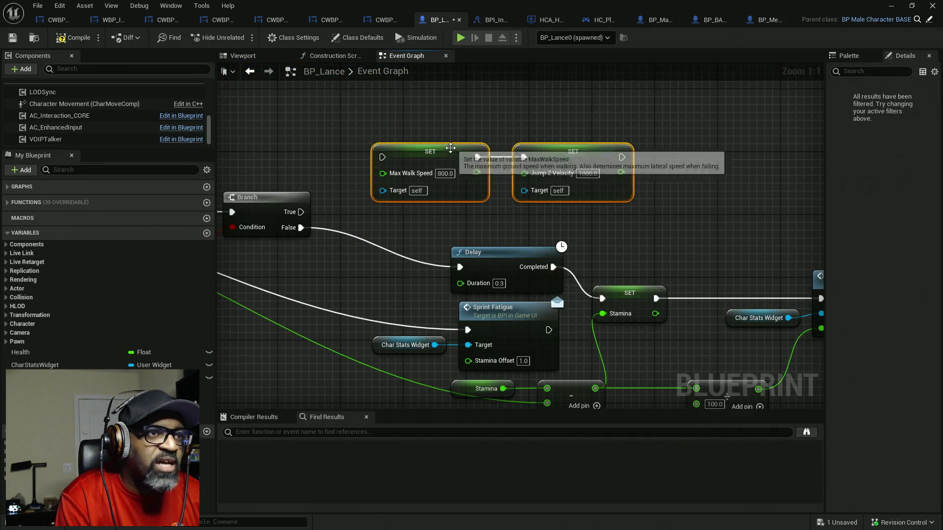
- Arrange the pasted 800/1000 SET nodes beside the Character Movement reference
left_click_drag(751, 242, 526, 246)
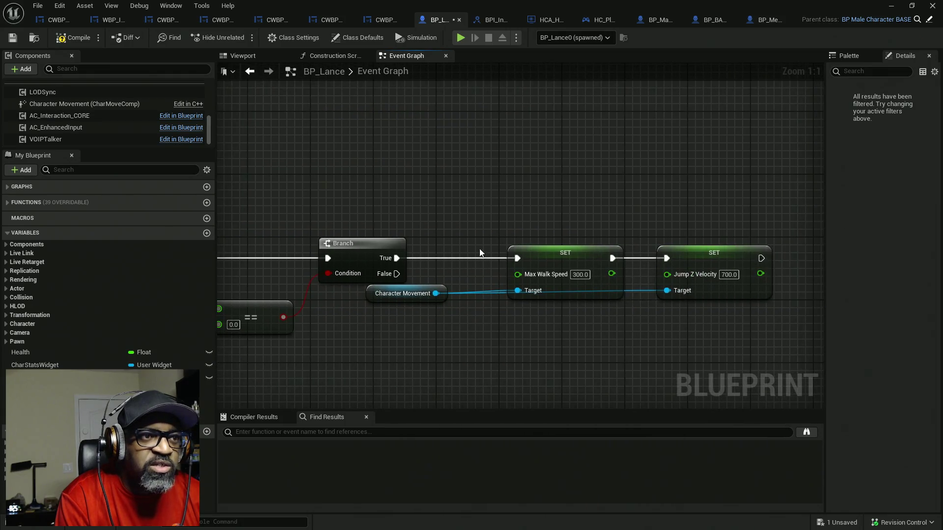
left_click(407, 293)
mouse_move(299, 326)
left_mouse_down()
mouse_move(628, 304)
mouse_move(366, 274)
mouse_move(368, 175)
left_mouse_up()
mouse_move(447, 196)
left_mouse_down()
mouse_move(430, 111)
mouse_move(609, 176)
mouse_move(500, 177)
mouse_move(589, 147)
left_mouse_up()
left_click(525, 150)
mouse_move(393, 147)
left_mouse_down()
mouse_move(513, 200)
mouse_move(648, 192)
mouse_move(571, 263)
mouse_move(605, 268)
mouse_move(470, 235)
mouse_move(336, 183)
left_mouse_up()
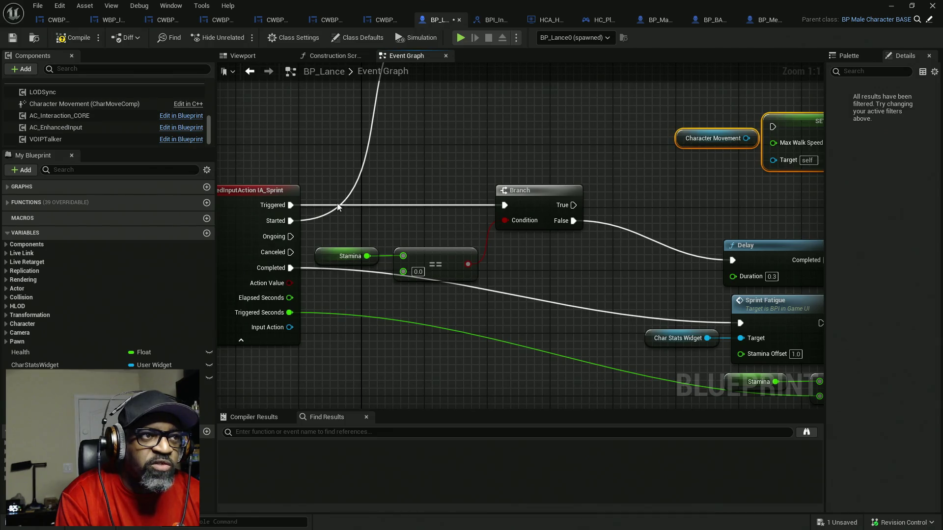
left_click_drag(516, 231, 325, 236)
- Wire Character Movement and Branch True into the Max Walk Speed 800 SET, adding a reroute on the Target wire
mouse_move(595, 192)
left_mouse_down()
mouse_move(490, 211)
mouse_move(512, 211)
left_mouse_up()
mouse_move(471, 163)
left_mouse_down()
mouse_move(500, 192)
mouse_move(498, 184)
left_mouse_up()
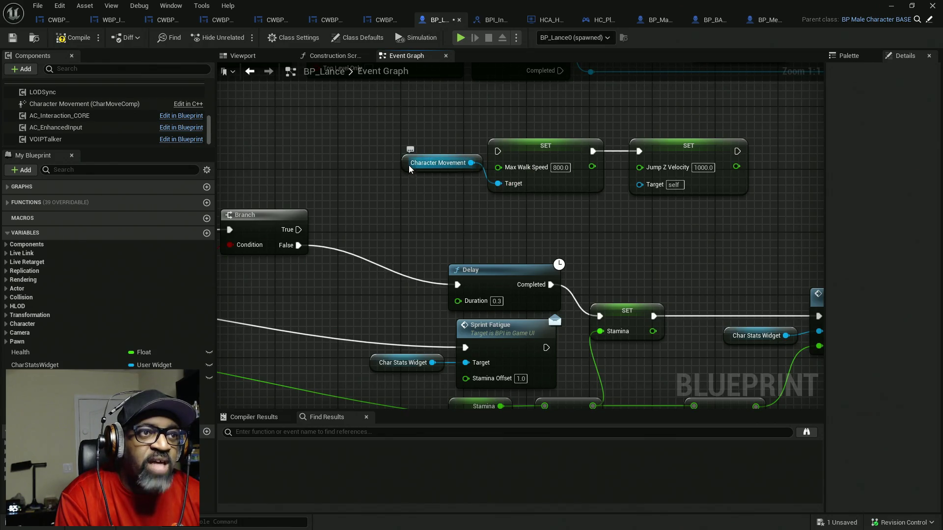
left_click_drag(409, 165, 401, 196)
left_click_drag(298, 229, 497, 152)
mouse_move(437, 146)
left_mouse_down()
mouse_move(654, 194)
mouse_move(525, 207)
mouse_move(463, 195)
left_mouse_up()
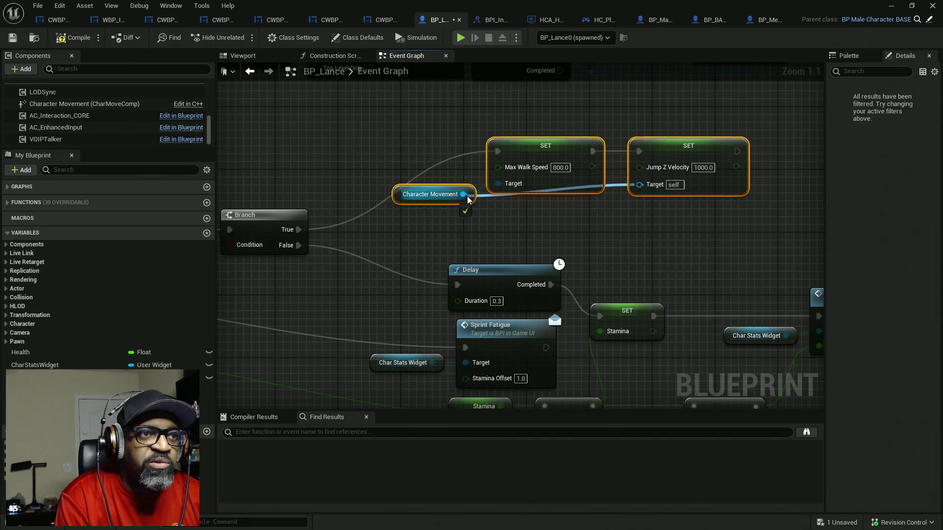
double_click(615, 185)
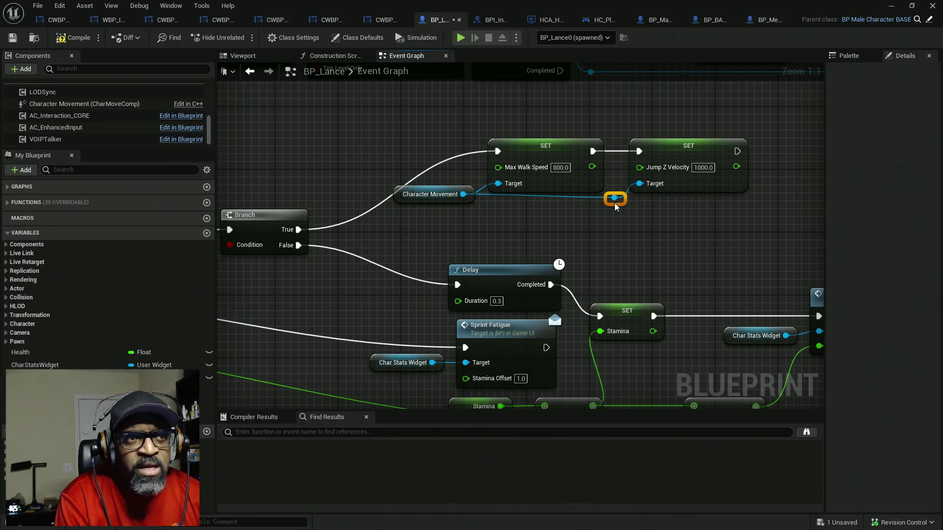
- Reframe the graph around IA_Sprint and select the Stamina and == nodes
left_click_drag(311, 224, 407, 227)
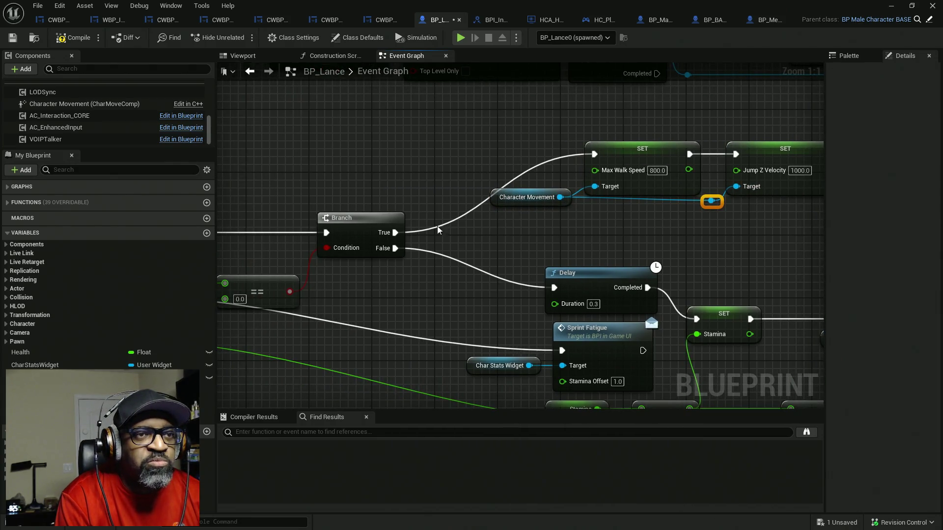
left_click_drag(401, 276, 405, 281)
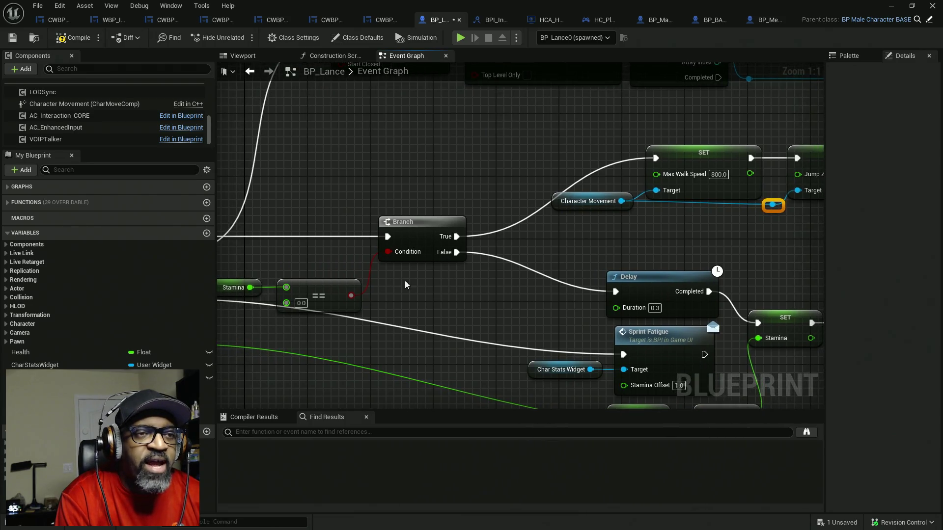
left_click_drag(419, 143, 702, 204)
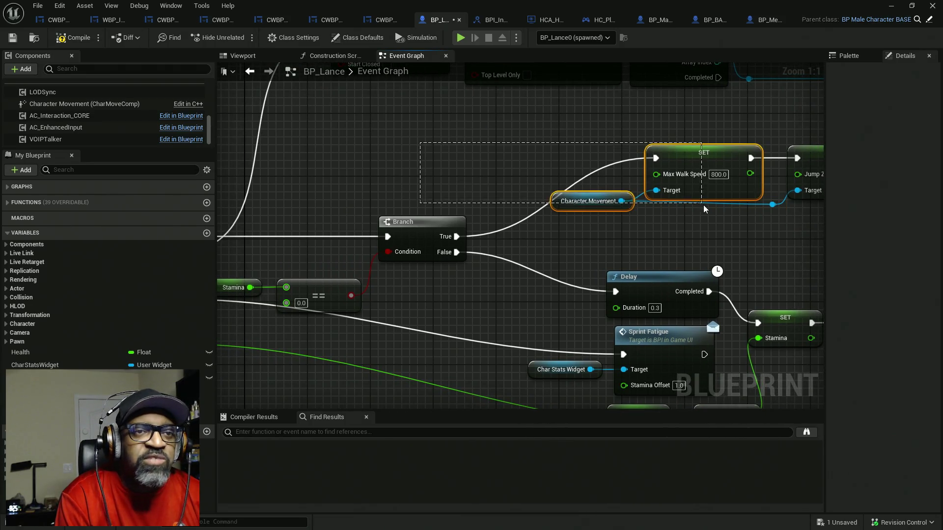
left_click_drag(797, 204, 797, 204)
left_click_drag(590, 143, 503, 143)
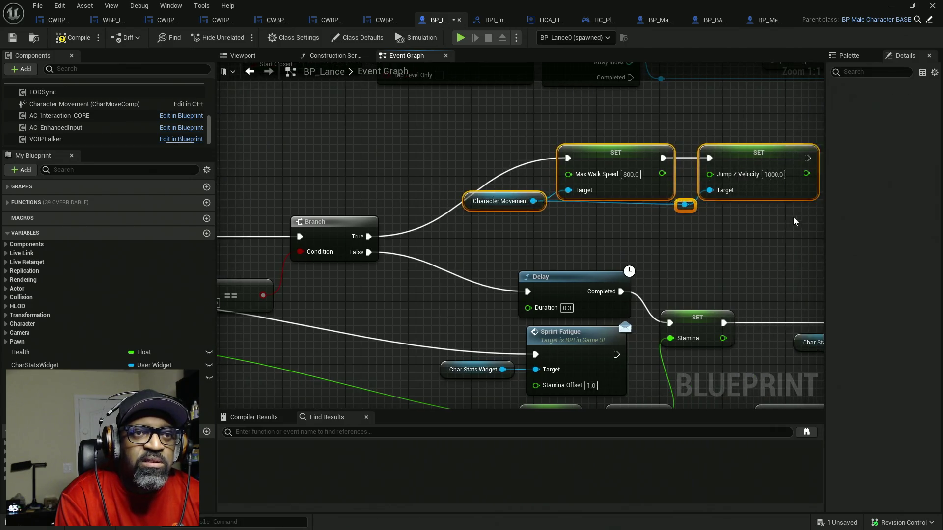
left_click_drag(318, 214, 530, 203)
left_click_drag(400, 237, 429, 312)
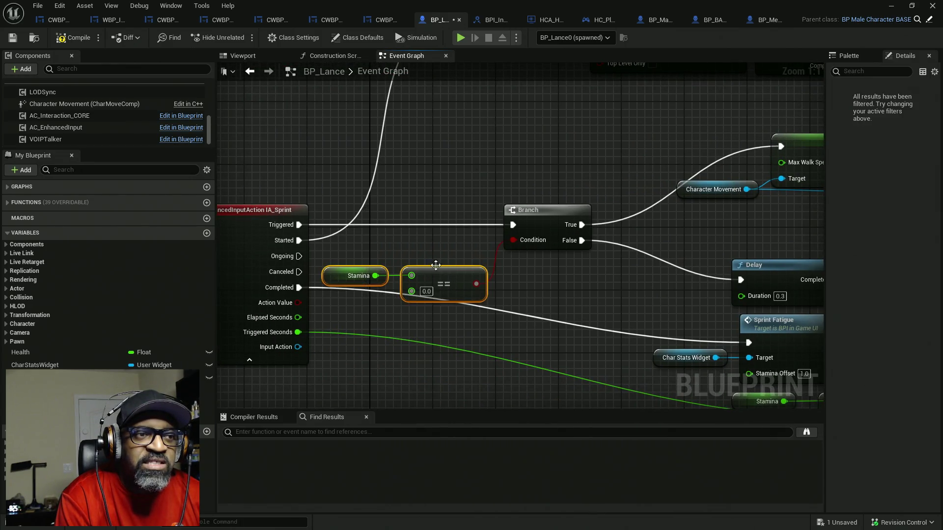
- Confirm the == node's 0.0 value and unhook the Delay from the Branch False output
mouse_move(337, 201)
left_mouse_down()
mouse_move(432, 319)
mouse_move(418, 265)
mouse_move(380, 217)
left_mouse_up()
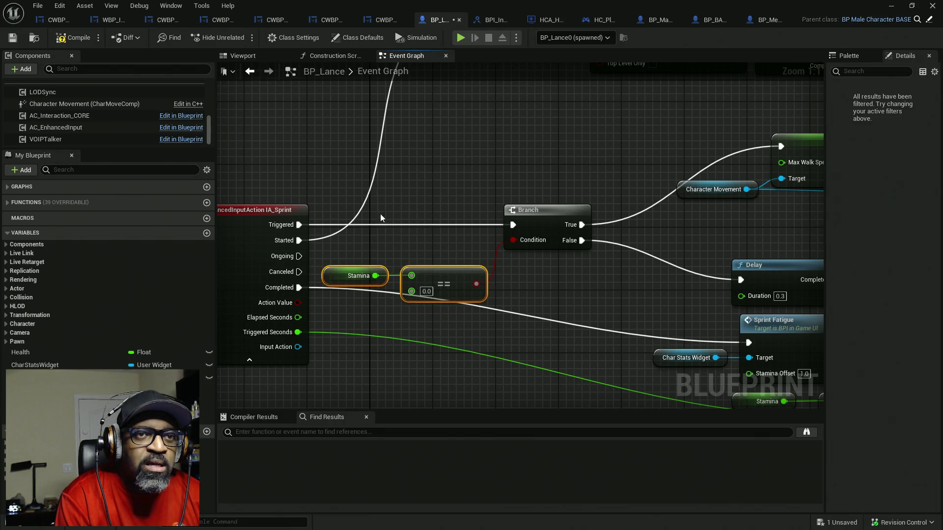
left_click_drag(523, 307, 471, 311)
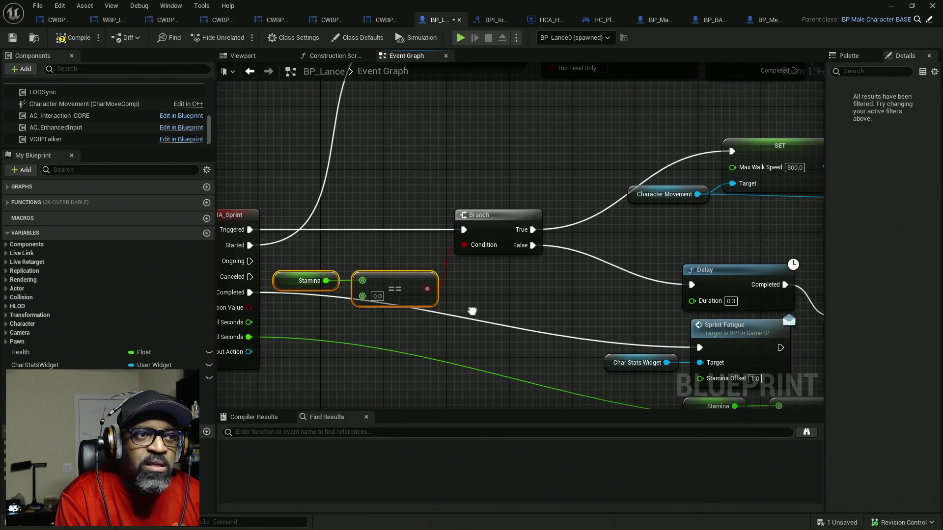
left_click(376, 297)
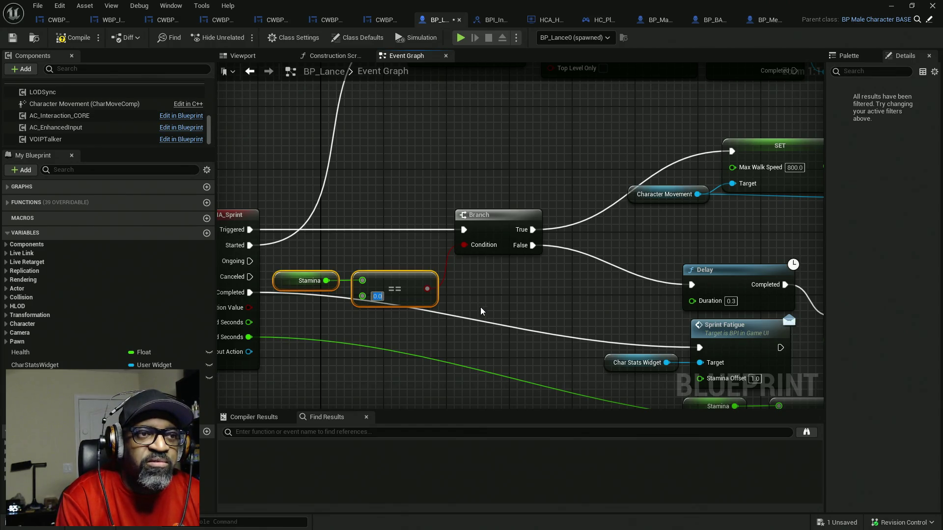
mouse_move(516, 298)
left_mouse_down()
mouse_move(431, 290)
mouse_move(518, 295)
left_mouse_up()
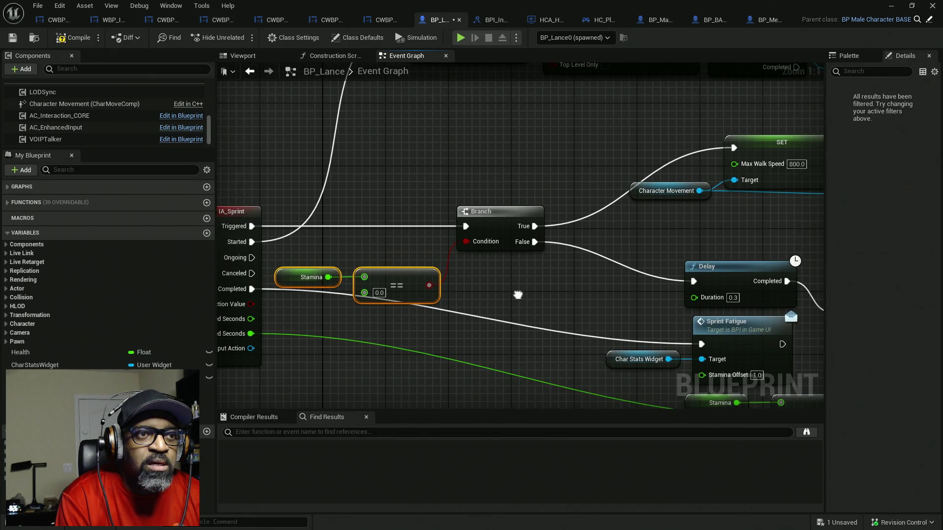
left_click_drag(518, 295, 505, 304)
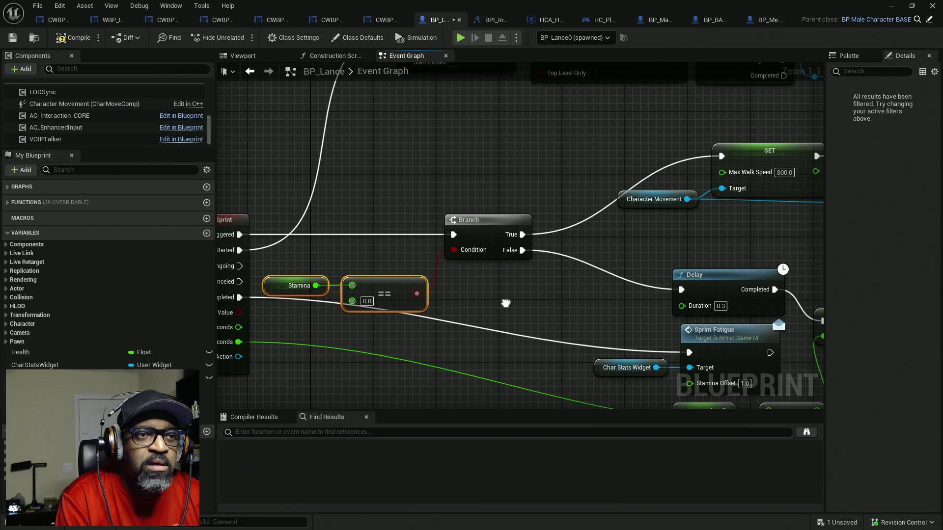
left_click_drag(506, 303, 581, 299)
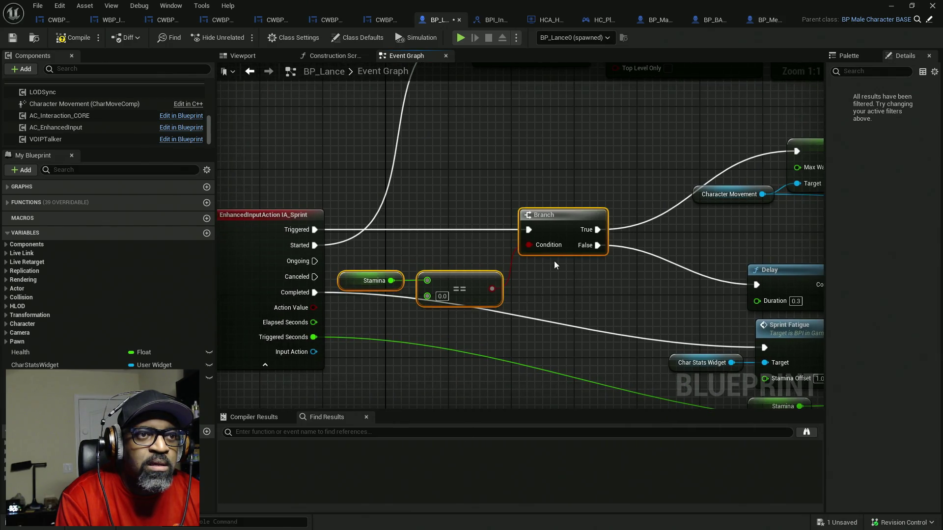
mouse_move(685, 300)
left_mouse_down()
mouse_move(707, 302)
mouse_move(409, 304)
left_mouse_up()
left_click_drag(489, 285, 473, 221)
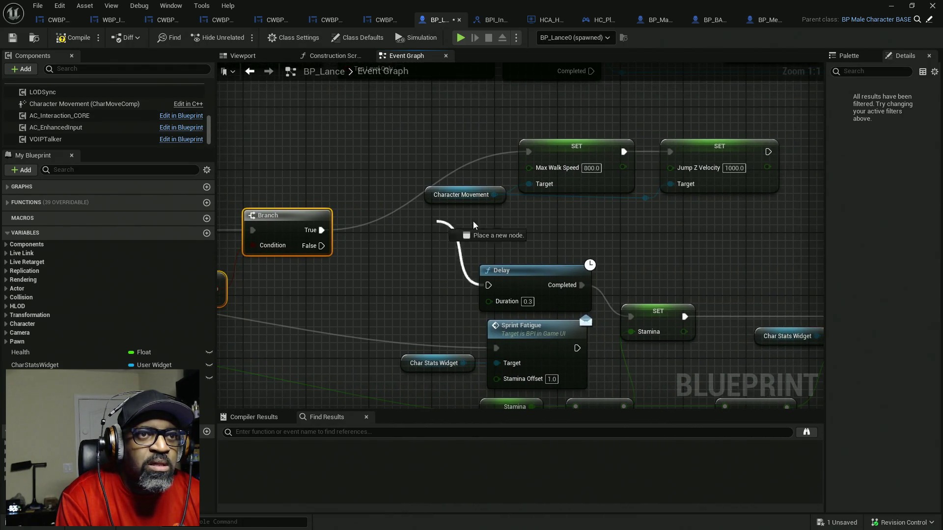
- Chain the Delay after the Jump Z Velocity 1000 SET and rearrange the walk-speed SET's wiring
left_click_drag(796, 171, 768, 152)
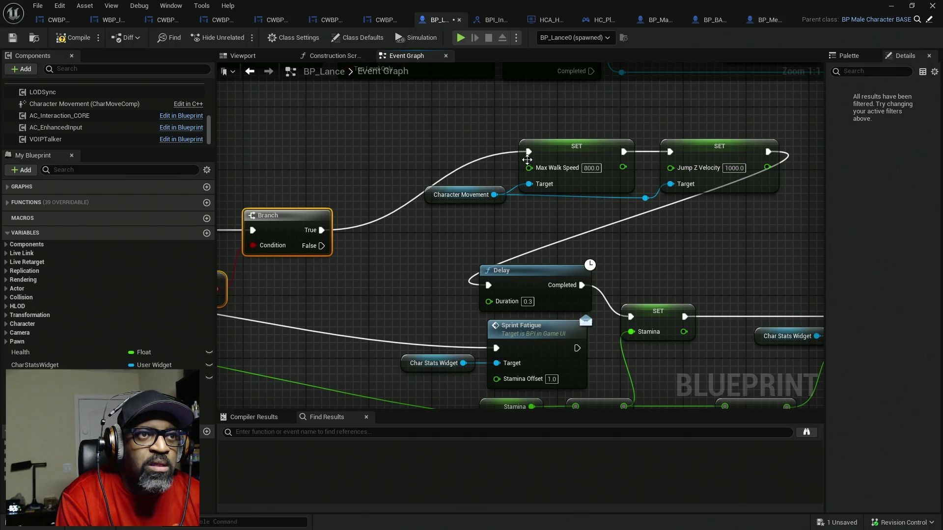
left_click_drag(322, 230, 320, 247)
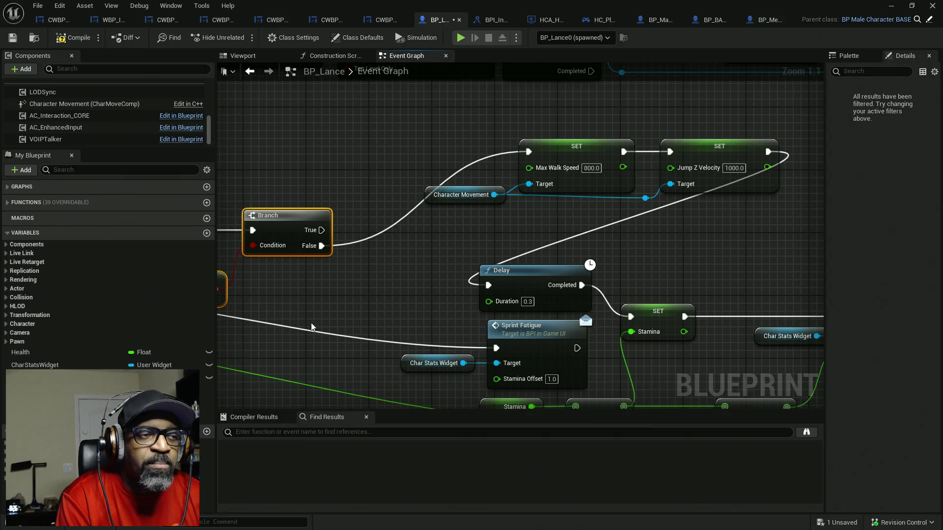
mouse_move(312, 327)
left_mouse_down()
mouse_move(482, 317)
mouse_move(511, 279)
left_mouse_up()
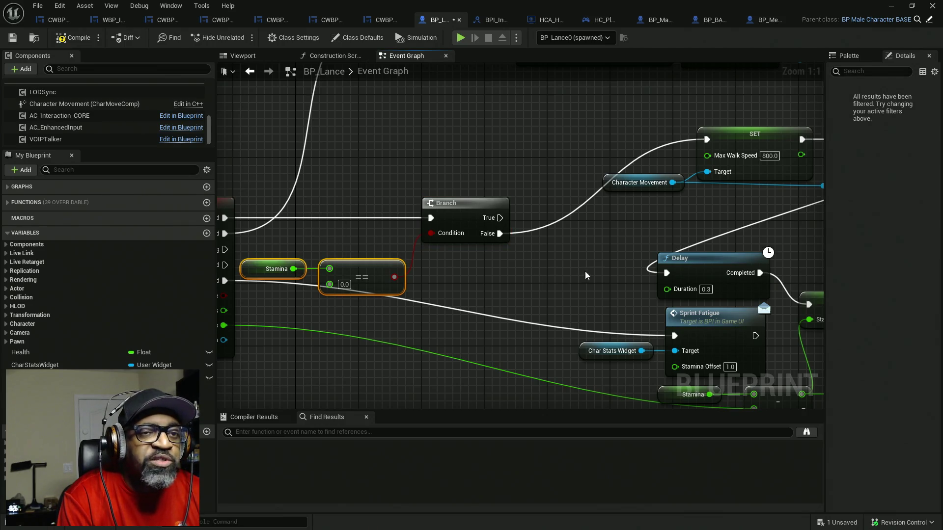
left_click_drag(585, 271, 431, 259)
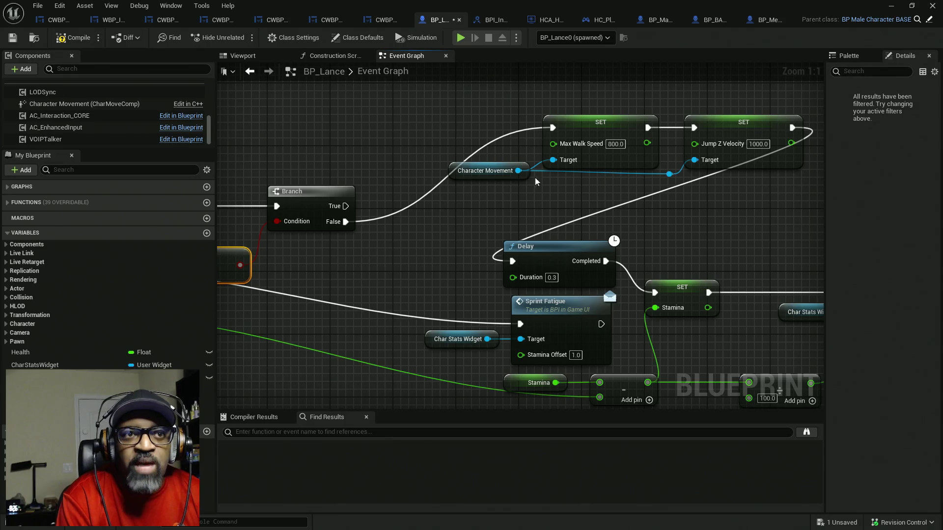
- Select Character Movement with both SET nodes, save, and return to the level viewport
left_click(590, 242)
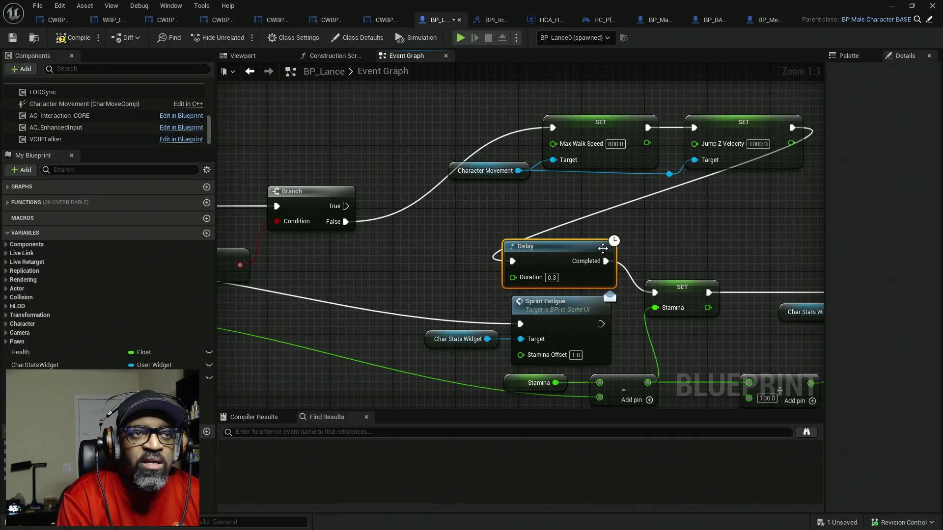
mouse_move(388, 233)
left_mouse_down()
mouse_move(511, 240)
mouse_move(514, 182)
left_mouse_up()
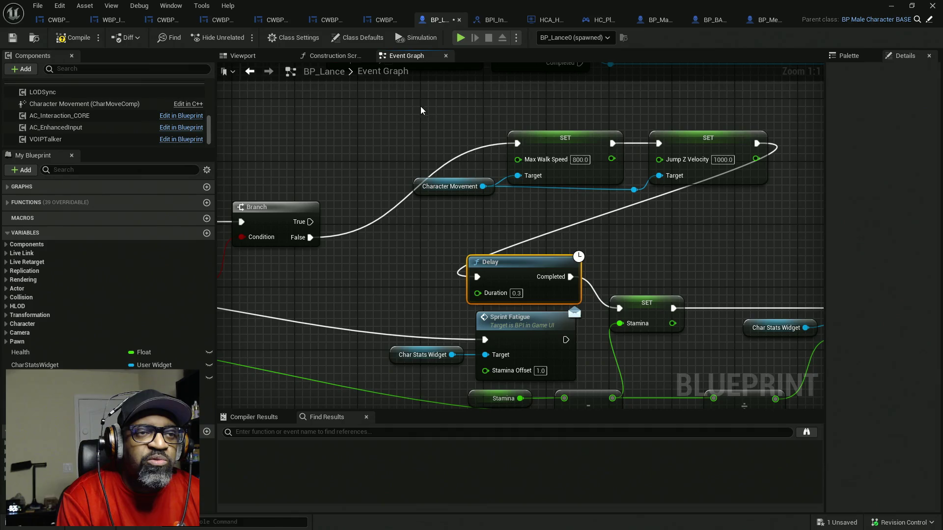
left_click_drag(421, 107, 796, 254)
left_click_drag(710, 217, 710, 218)
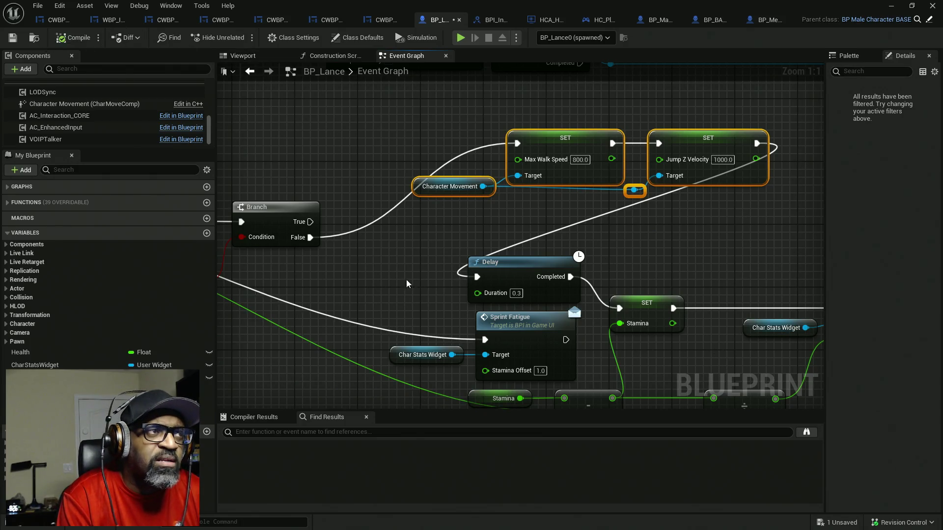
double_click(570, 5)
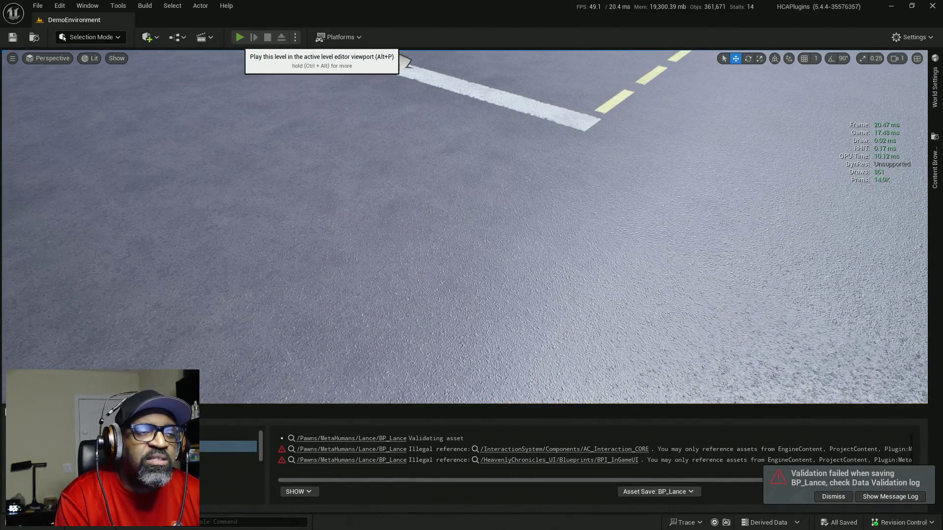
- Playtest the level, walking the character down the street and around the plaza, then exit
left_click(239, 37)
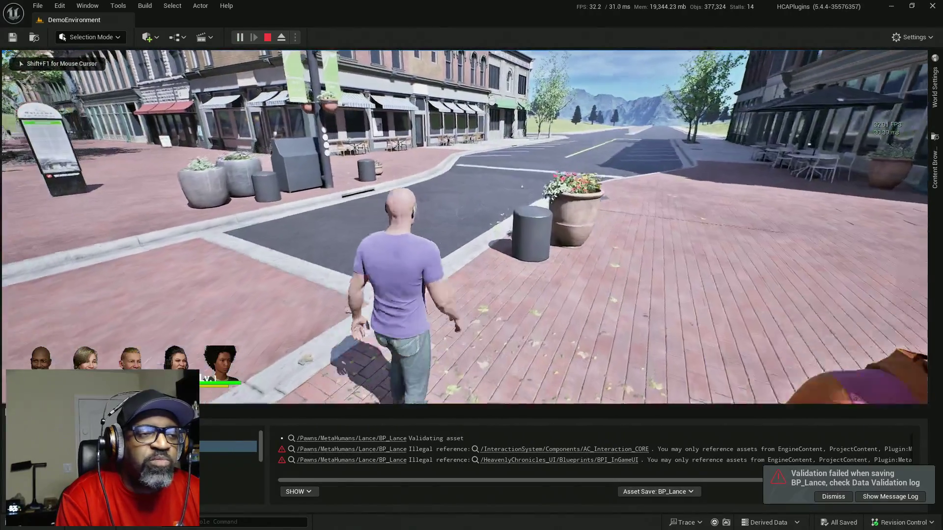
mouse_move(471, 265)
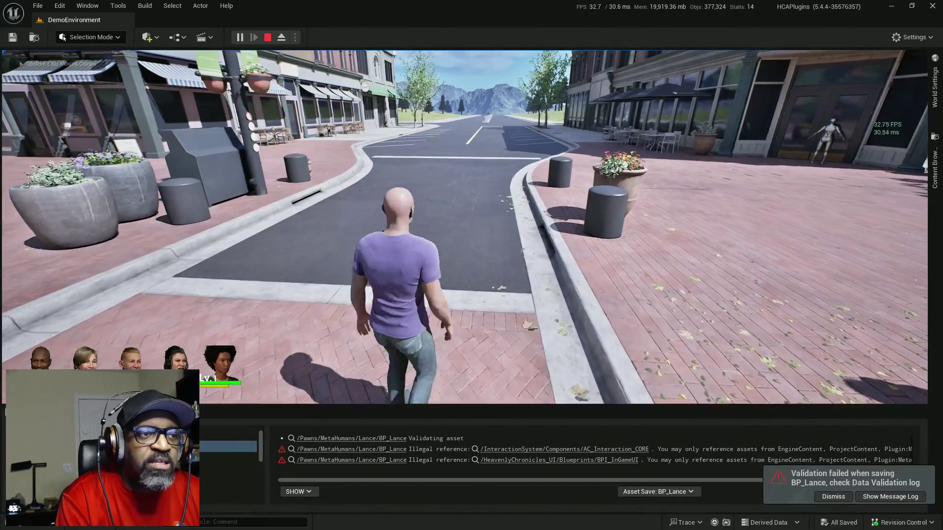
key("w")
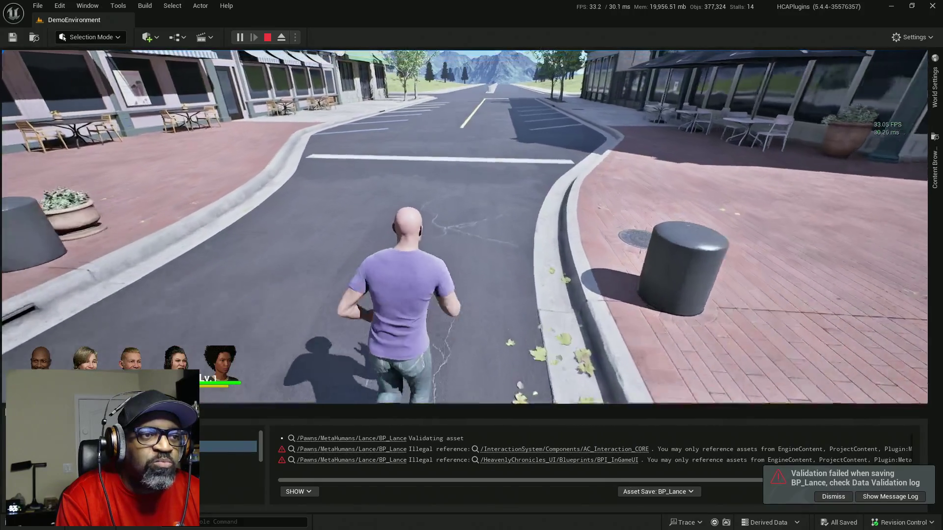
key("w")
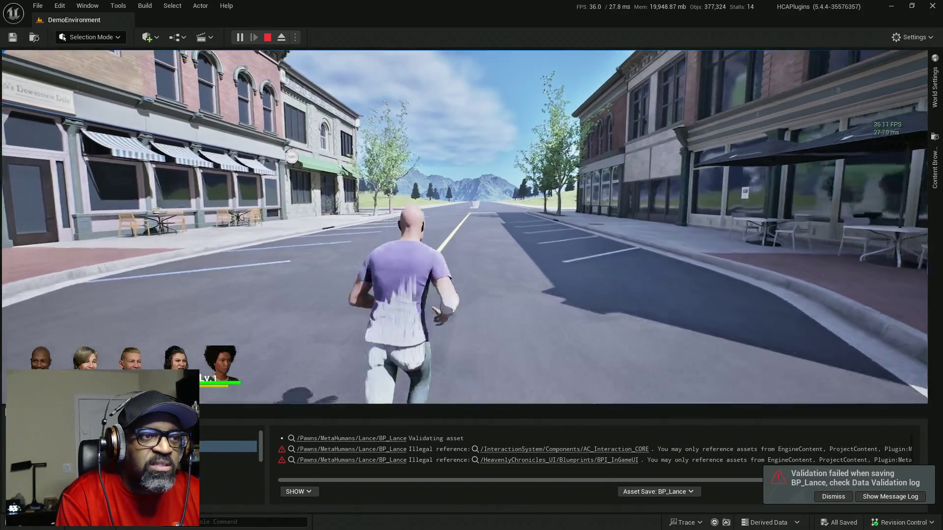
key("w")
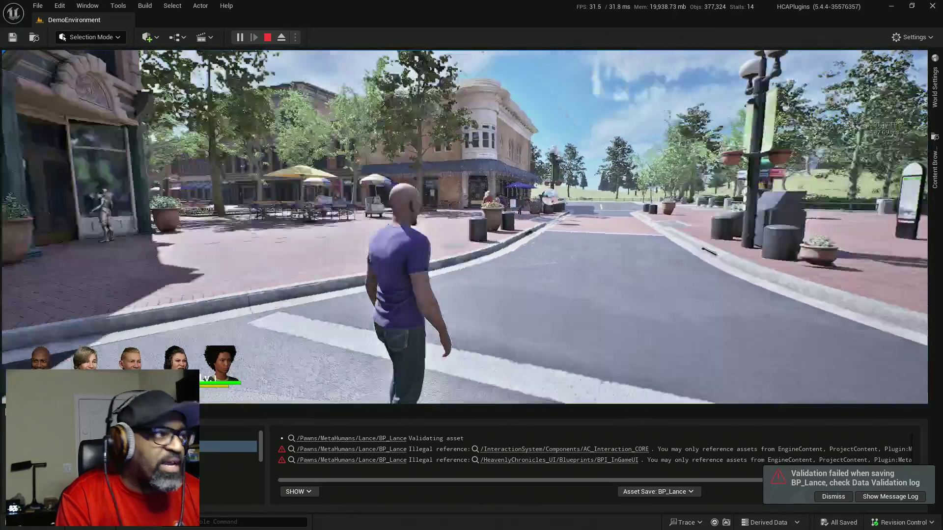
key("w")
key("alt+Tab")
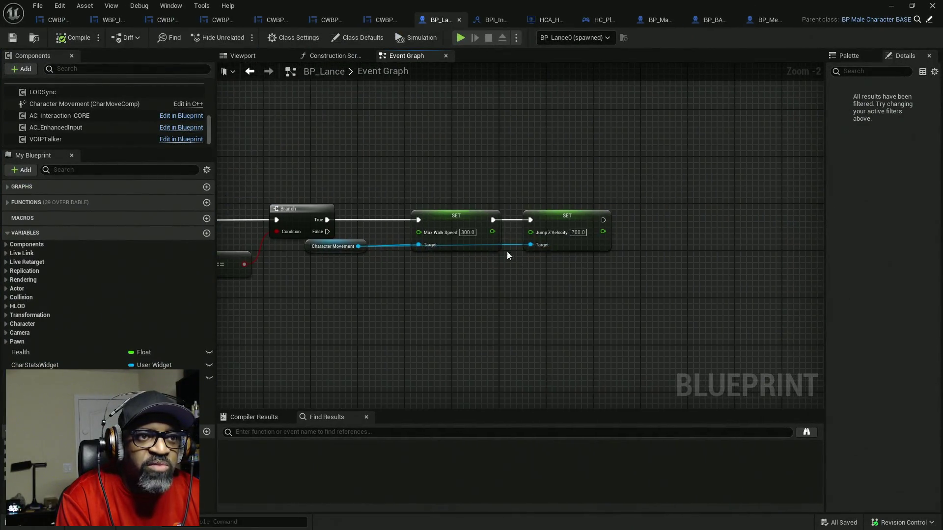
- Run an Alt+P playtest walking the character across the crosswalk and intersection, then stop with Esc
scroll(493, 237, "up", 2)
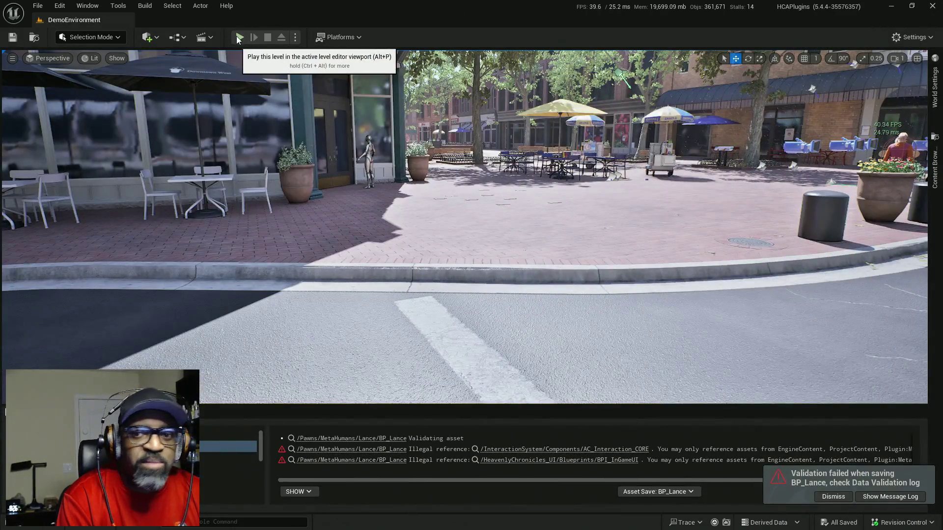
key("alt+p")
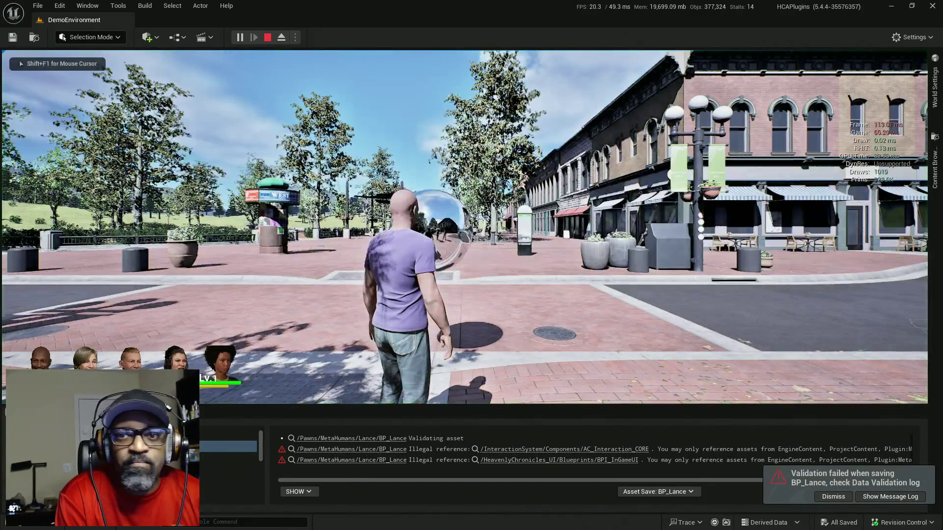
key("w")
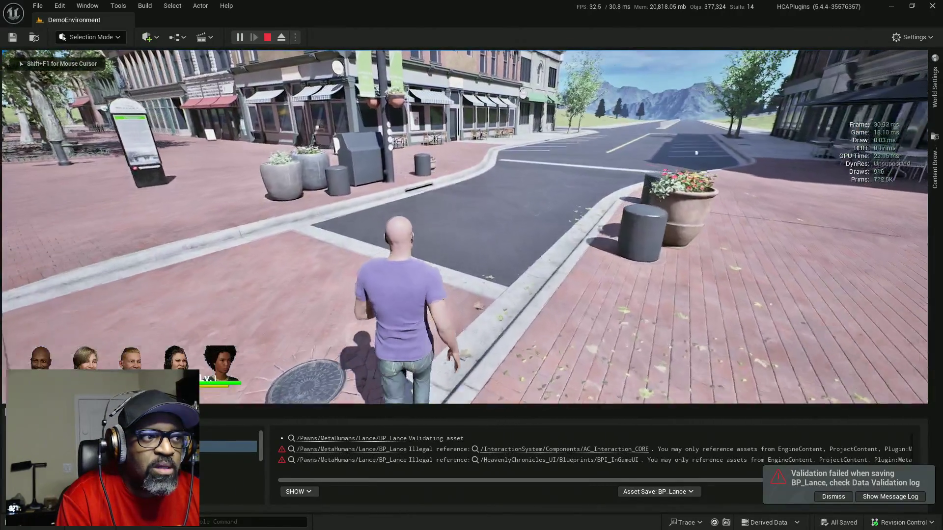
key("w")
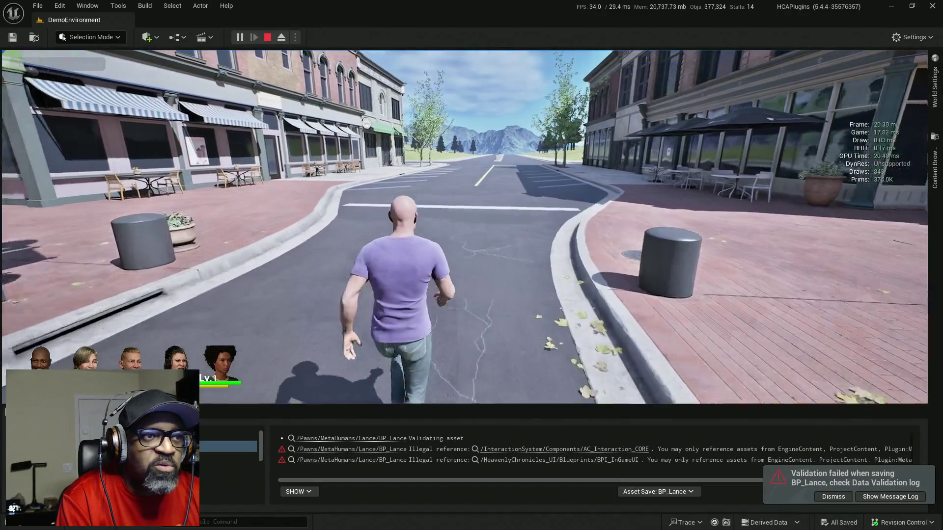
key("w")
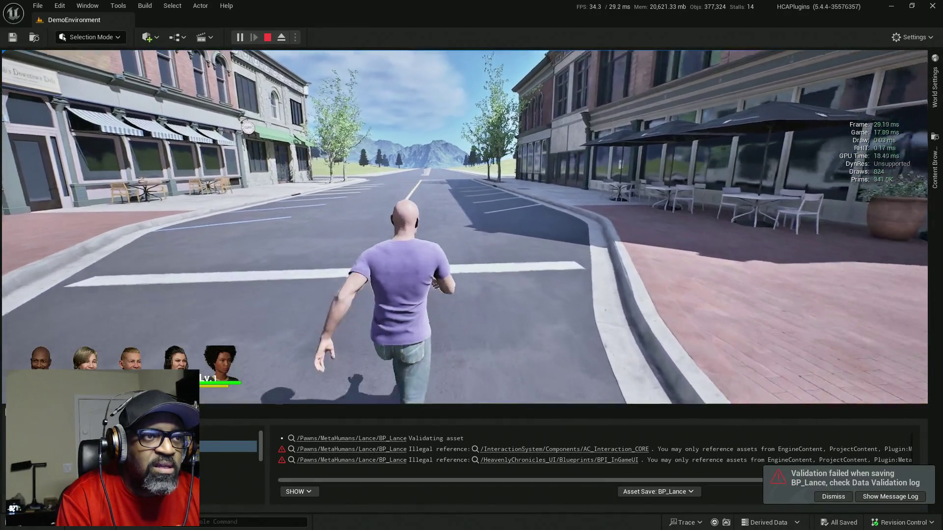
key("w")
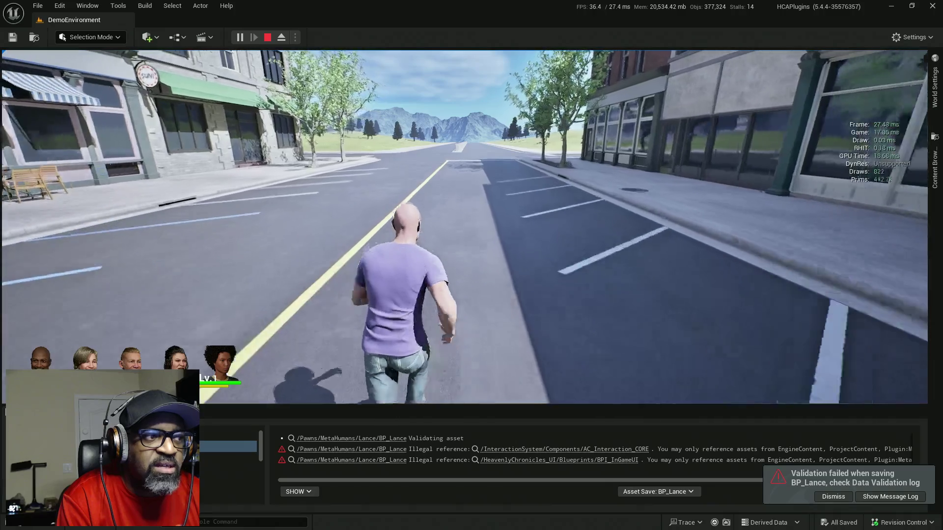
key("w")
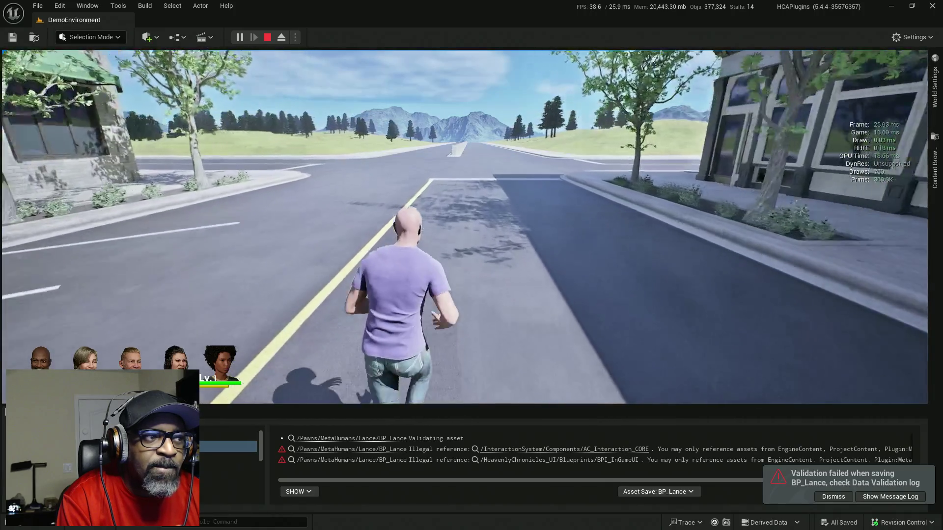
key("w")
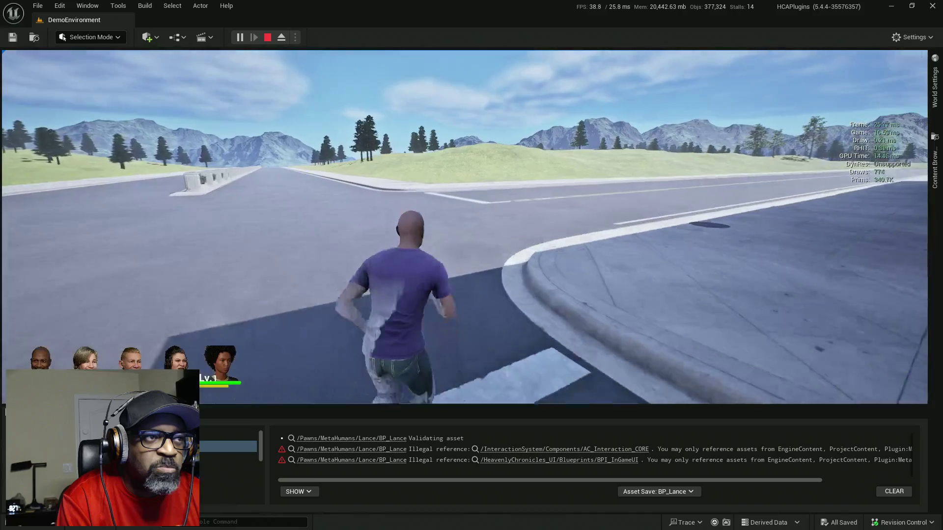
key("w")
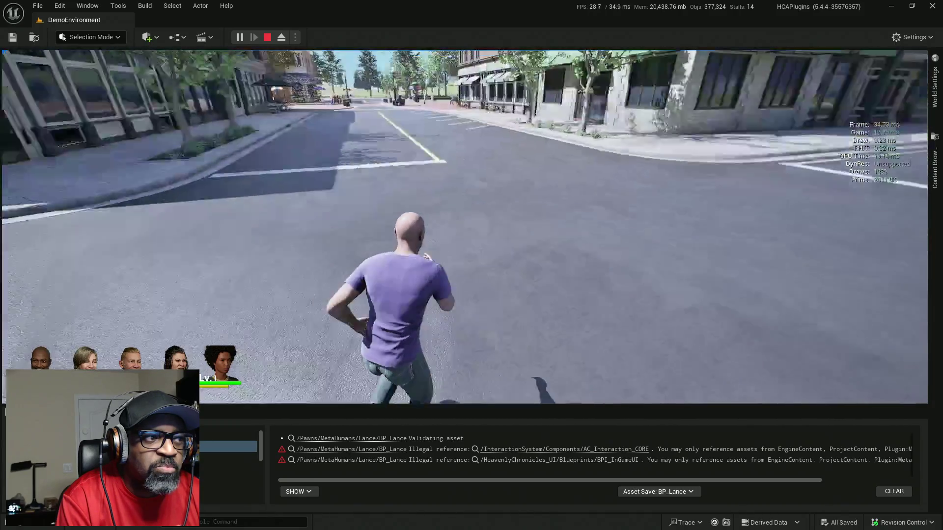
key("w")
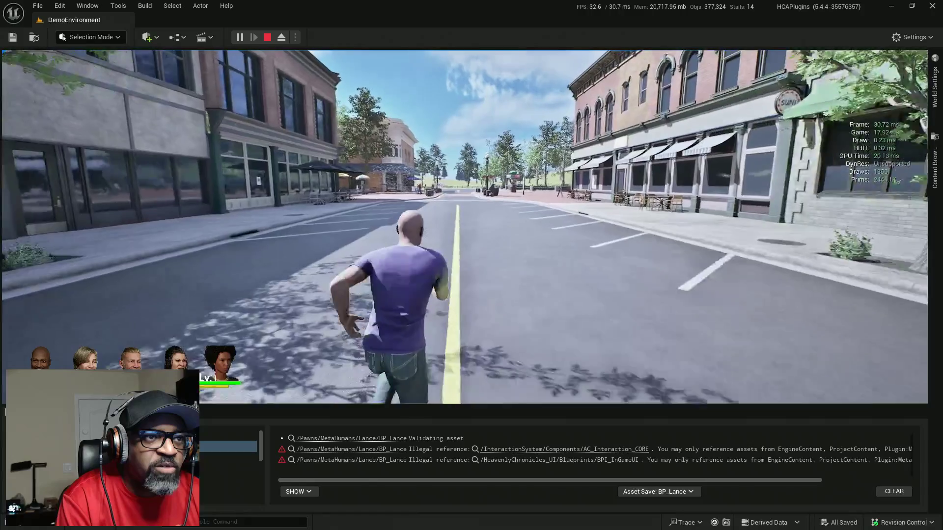
key("w")
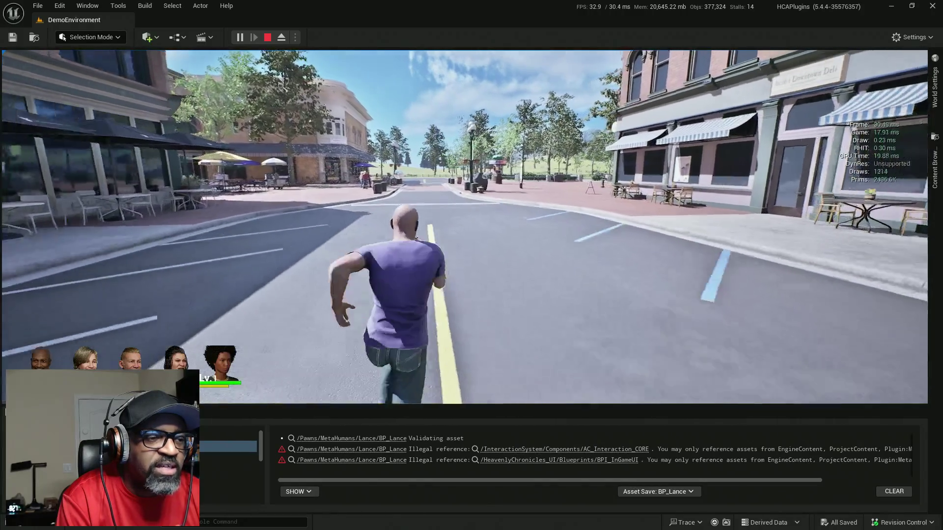
key("w")
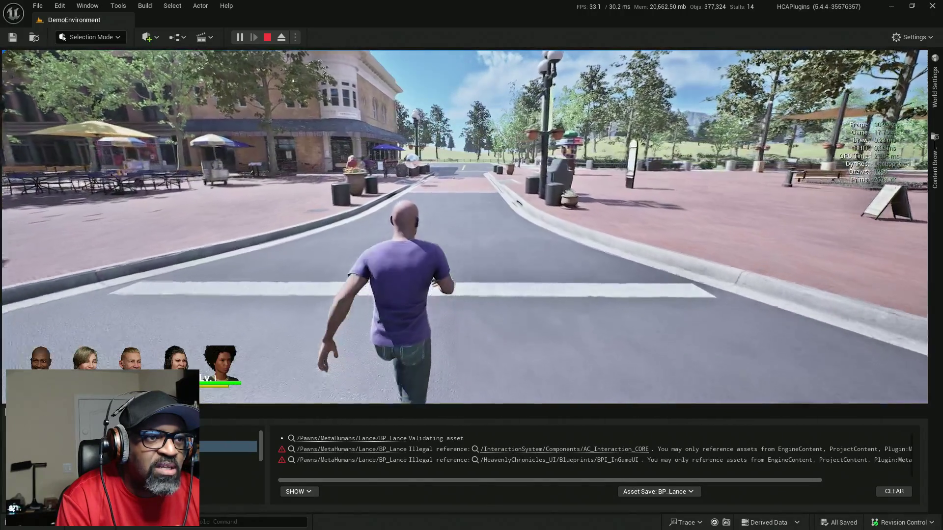
key("Escape")
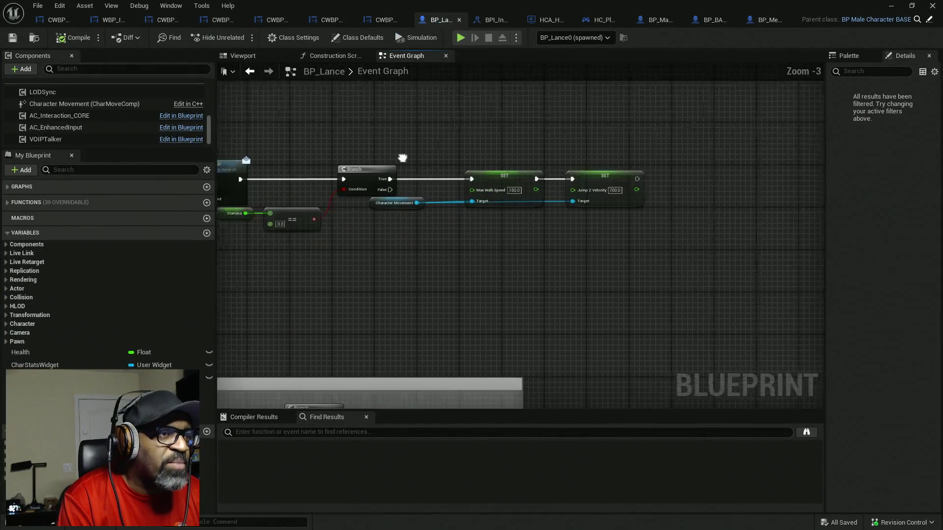
- Add a Watch This Value debug watch on the Stamina output pin
scroll(291, 214, "up", 3)
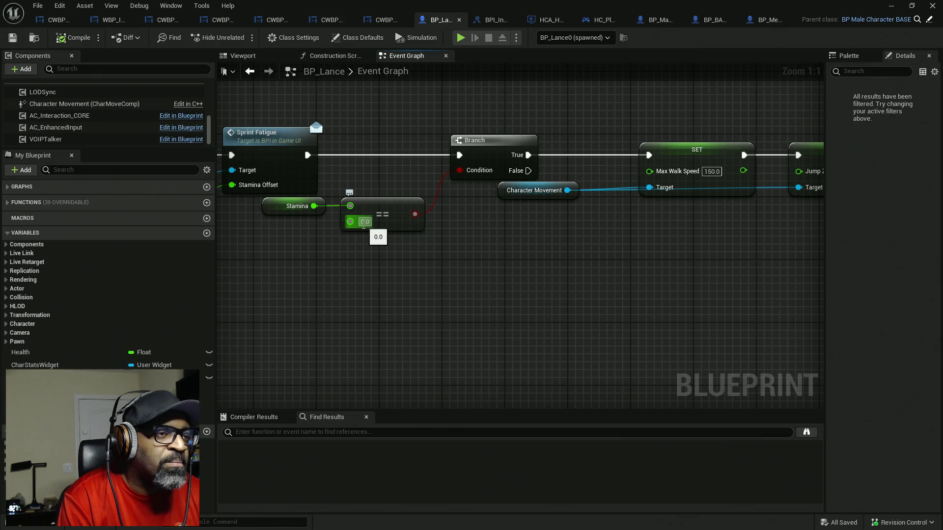
left_click_drag(364, 223, 421, 256)
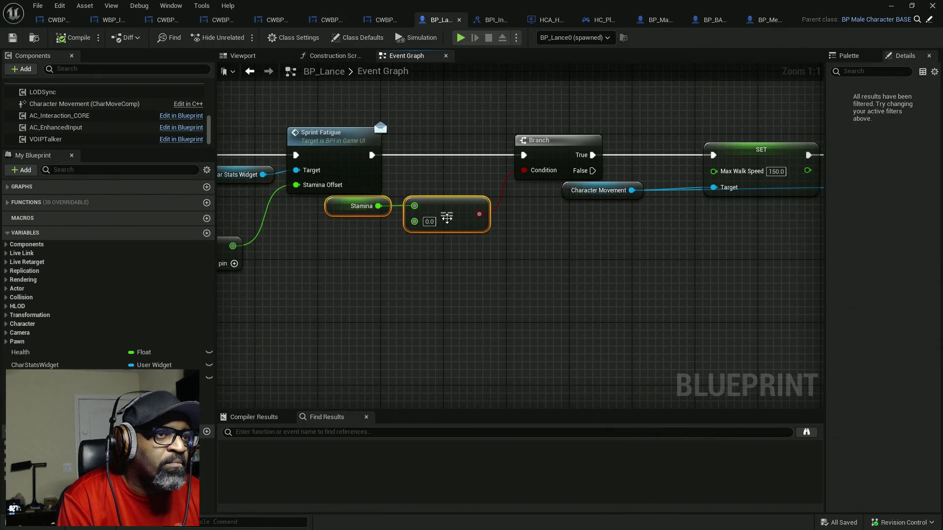
left_click_drag(447, 218, 454, 292)
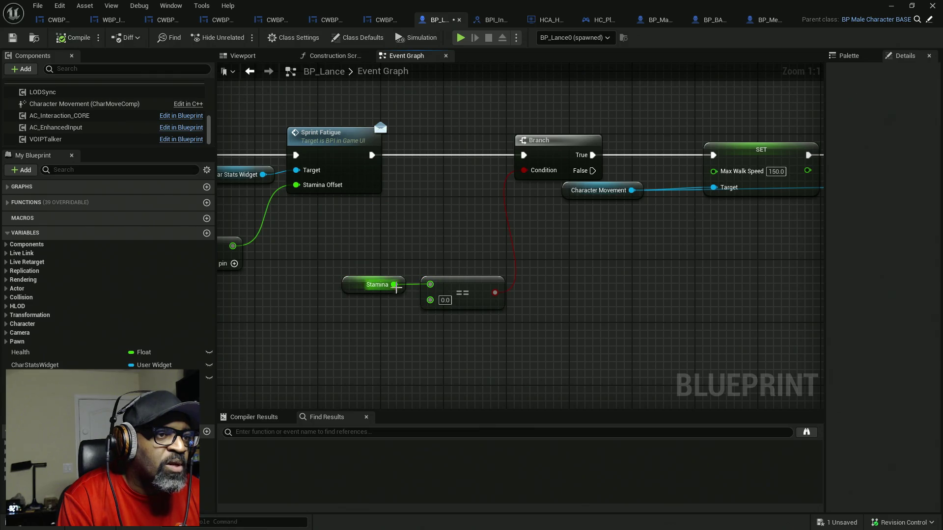
key("super")
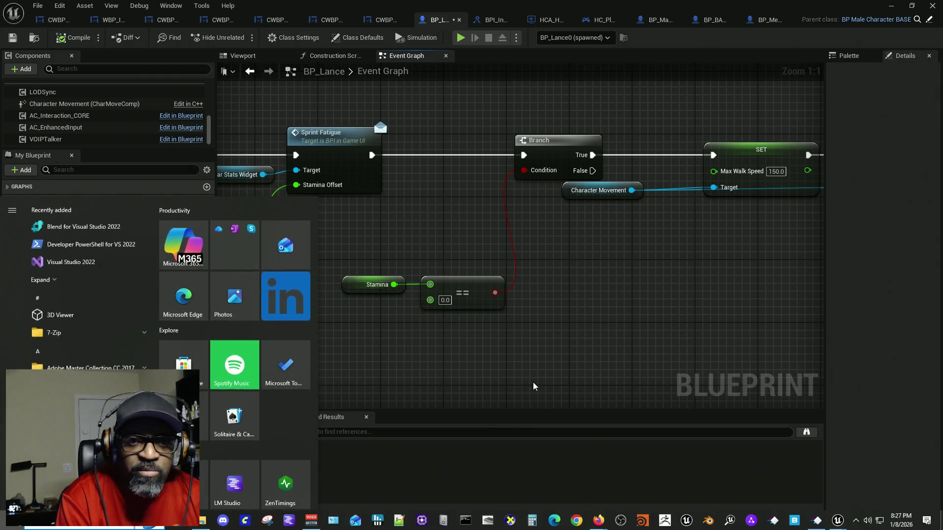
key("Escape")
right_click(394, 285)
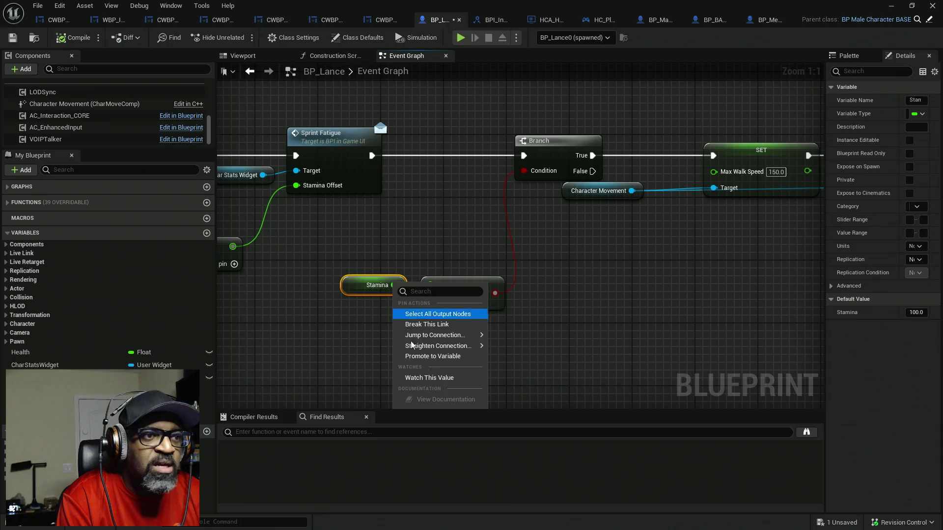
left_click(429, 378)
- Save BP_Lance and centre the IA_Sprint event and Branch nodes
mouse_move(330, 261)
left_mouse_down()
mouse_move(663, 264)
mouse_move(462, 264)
mouse_move(707, 276)
mouse_move(744, 336)
mouse_move(352, 259)
left_mouse_up()
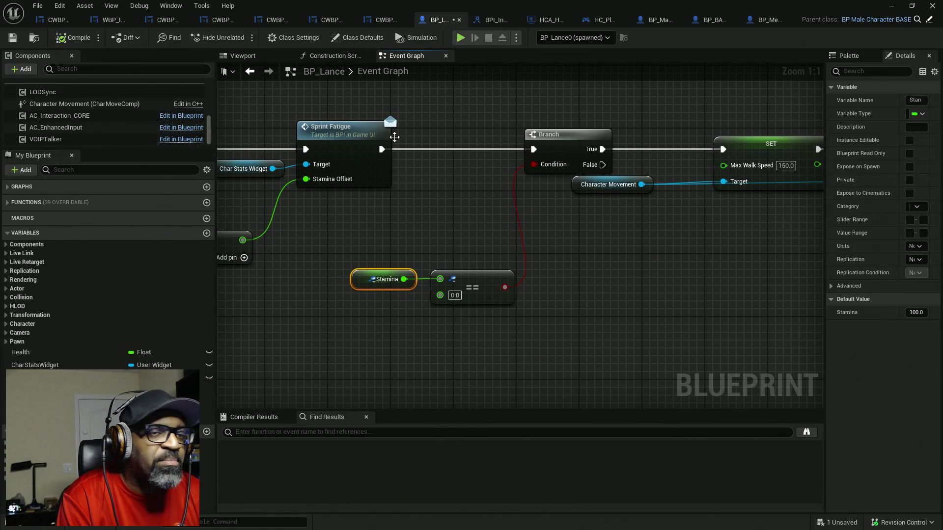
key("ctrl+s")
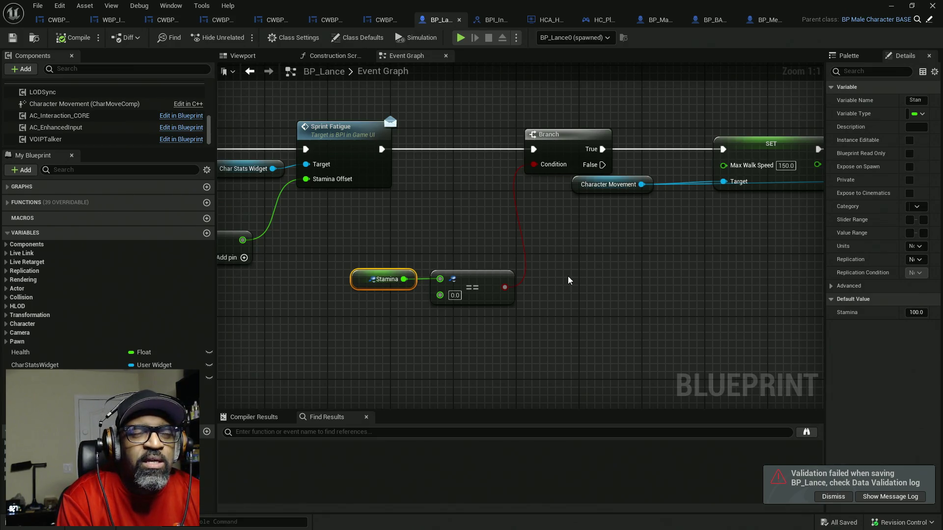
mouse_move(488, 276)
left_mouse_down()
mouse_move(808, 287)
mouse_move(816, 257)
mouse_move(848, 272)
left_mouse_up()
mouse_move(259, 266)
left_mouse_down()
mouse_move(487, 311)
mouse_move(501, 327)
mouse_move(532, 322)
left_mouse_up()
- Inspect the Character Movement sprint speed nodes in BP_MenuSystemCharacter's Sprint event
left_click(761, 19)
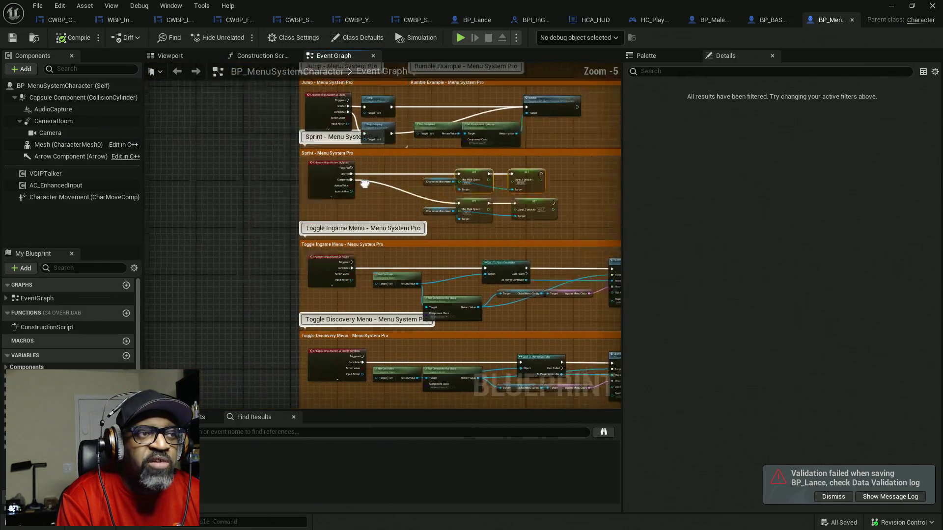
scroll(365, 184, "up", 4)
left_click_drag(211, 234, 523, 197)
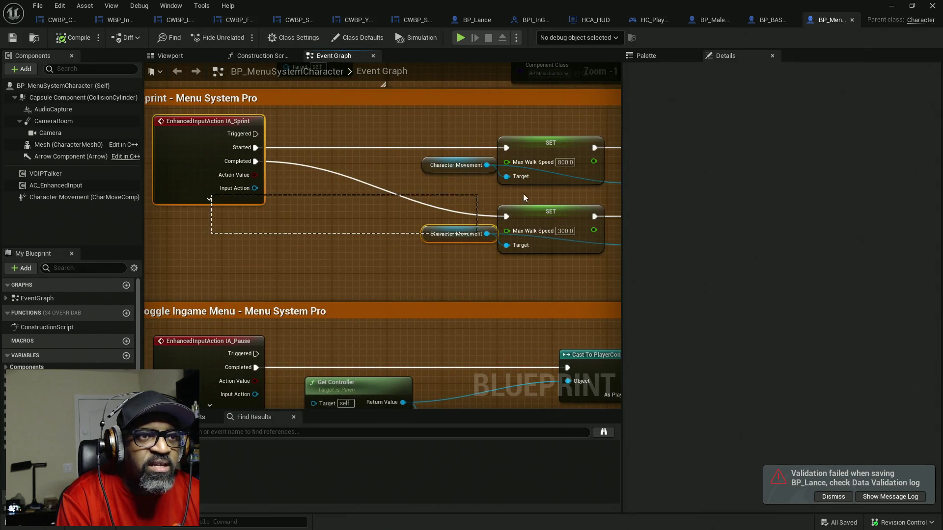
left_click_drag(589, 165, 590, 164)
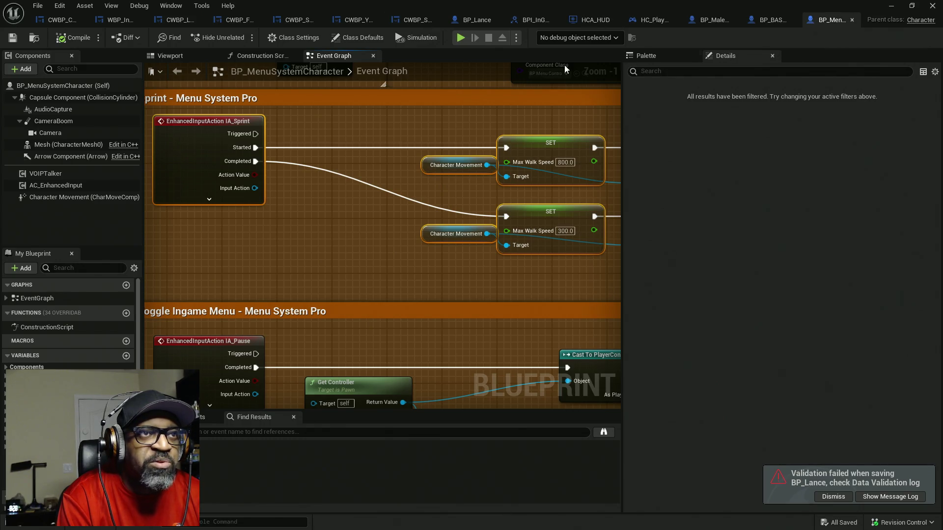
- Back in BP_Lance, review the Delay, Sprint Fatigue and stamina SET/math nodes, zoomed out
left_click(475, 19)
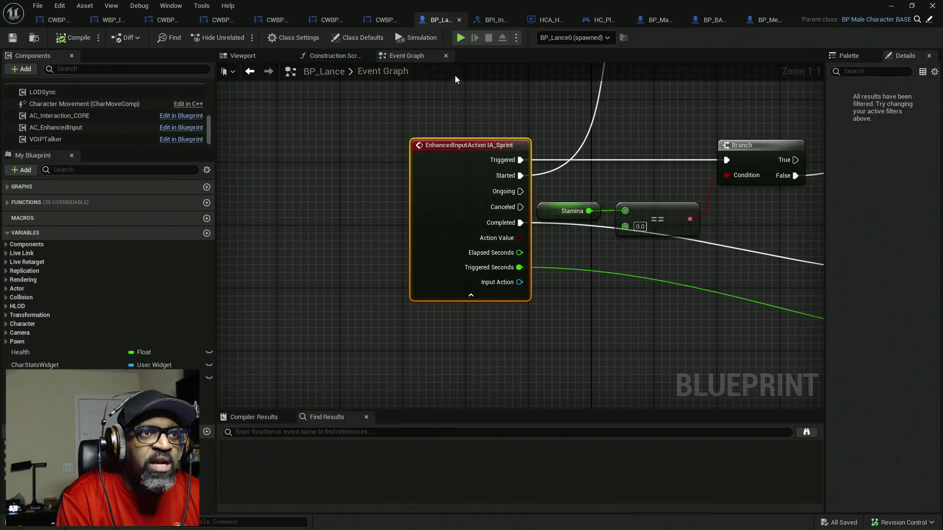
left_click_drag(656, 227, 449, 245)
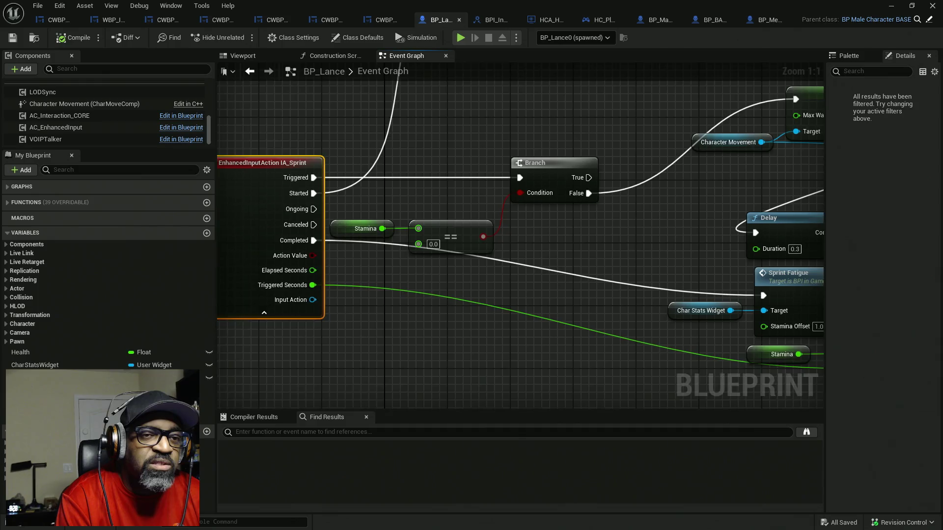
mouse_move(586, 250)
left_mouse_down()
mouse_move(514, 248)
mouse_move(558, 242)
left_mouse_up()
scroll(558, 243, "down", 5)
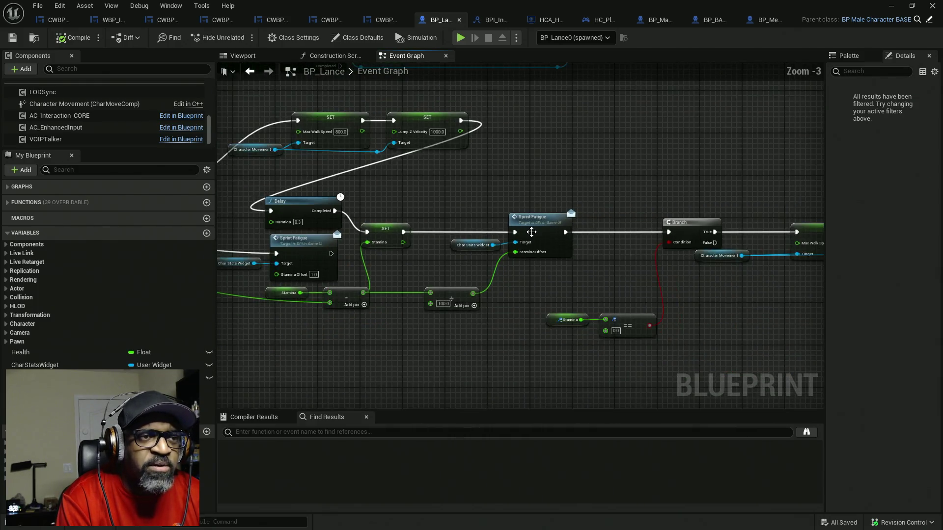
scroll(572, 201, "down", 1)
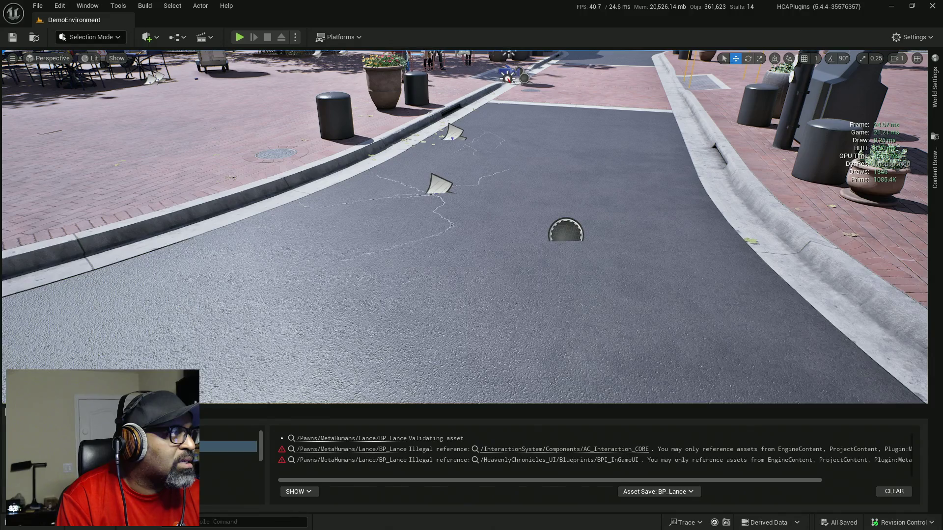
key("alt+p")
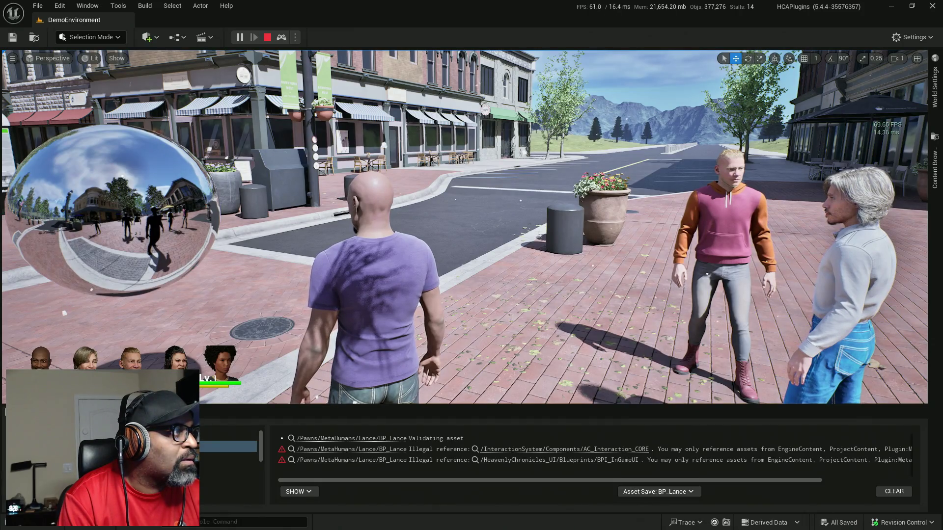
key("w")
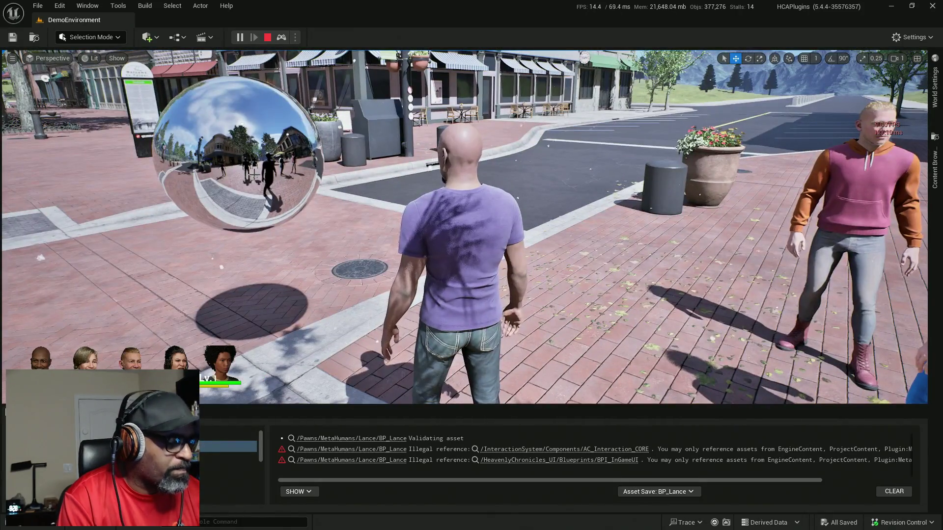
key("F8")
key("w")
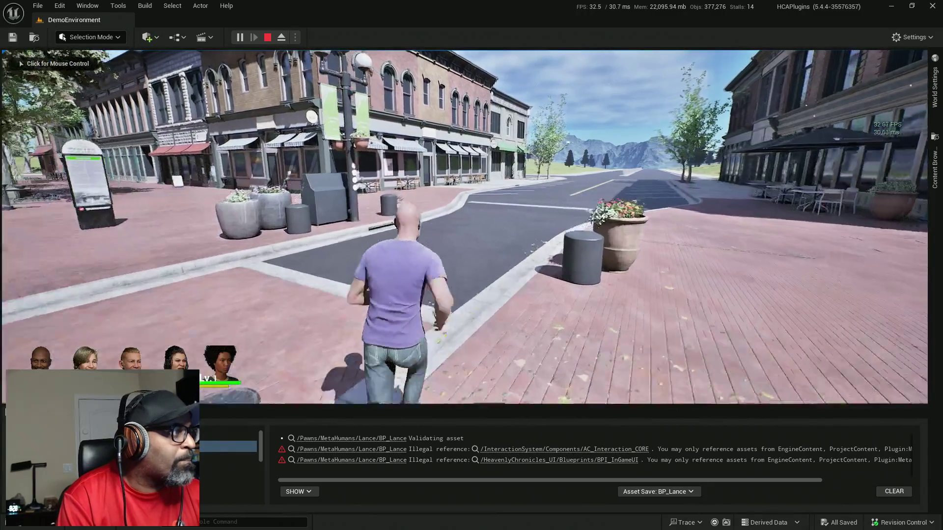
key("w")
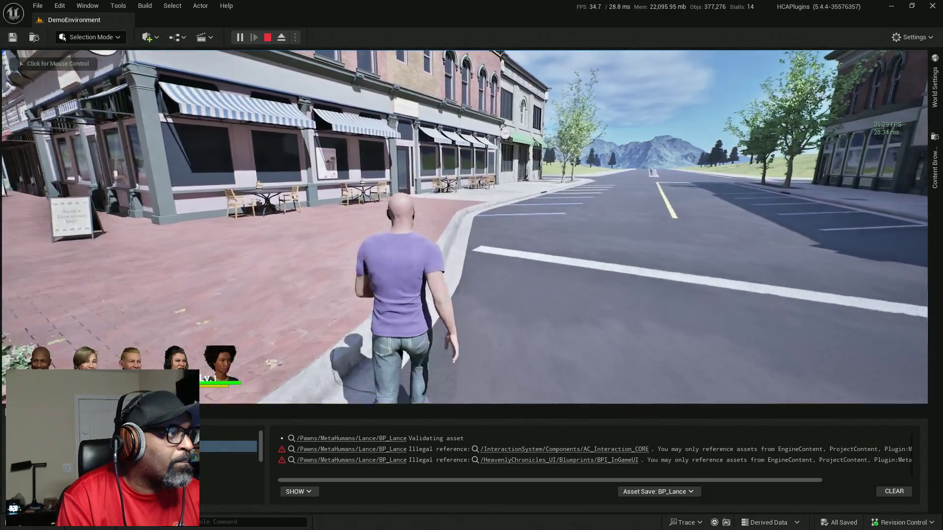
left_click(507, 79)
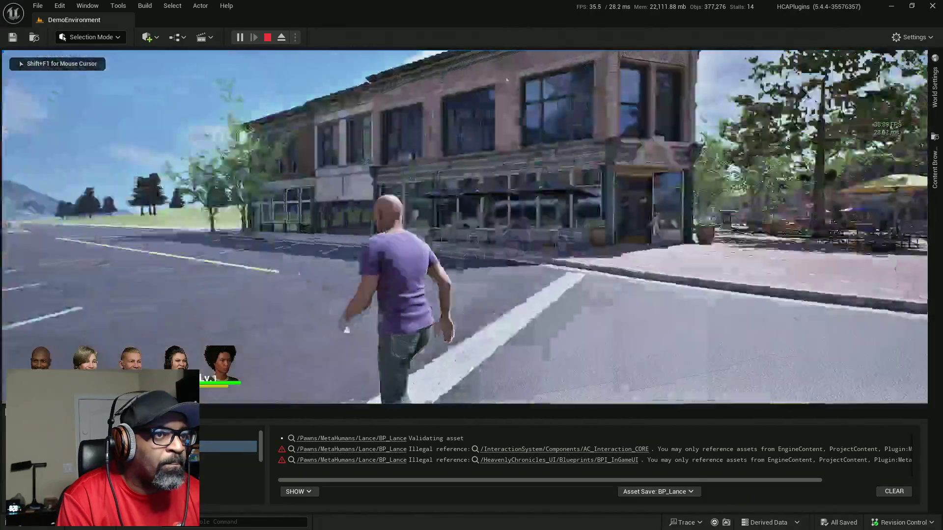
key("w")
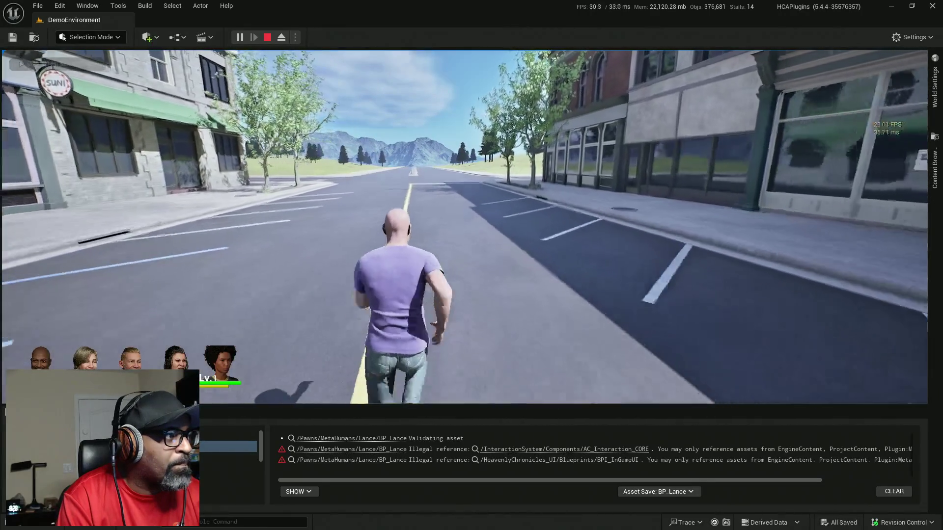
key("w")
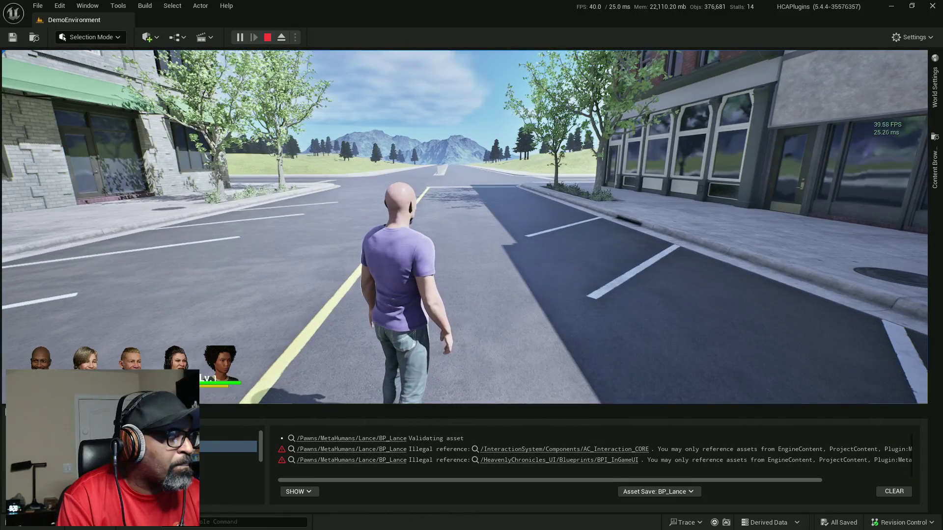
key("F8")
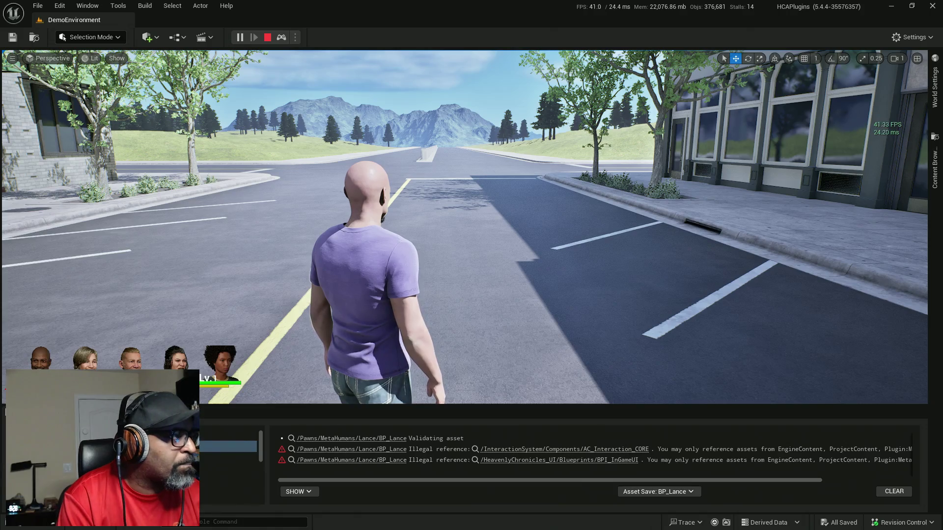
key("w")
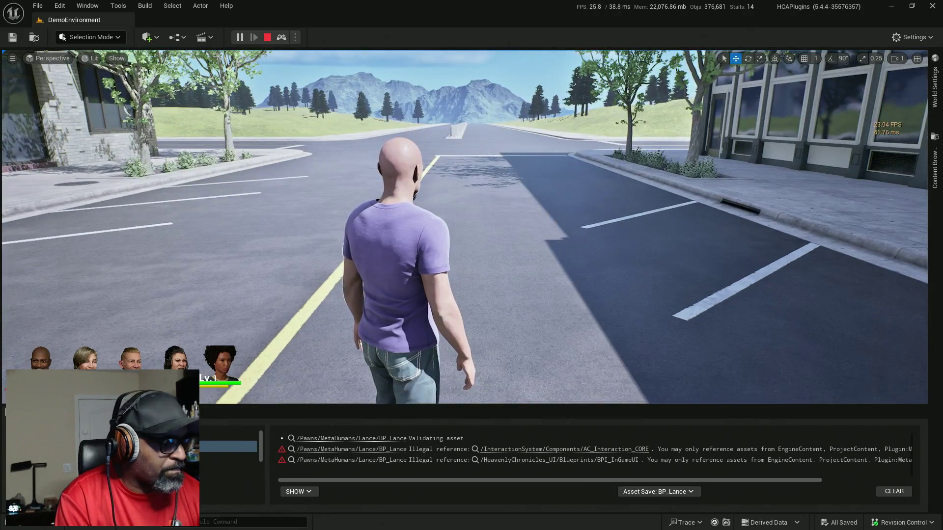
key("F8")
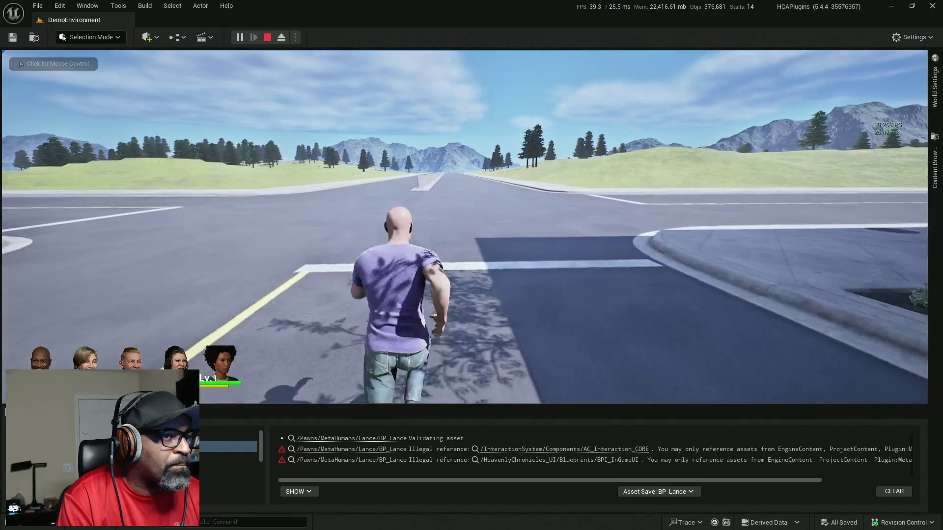
left_click(464, 226)
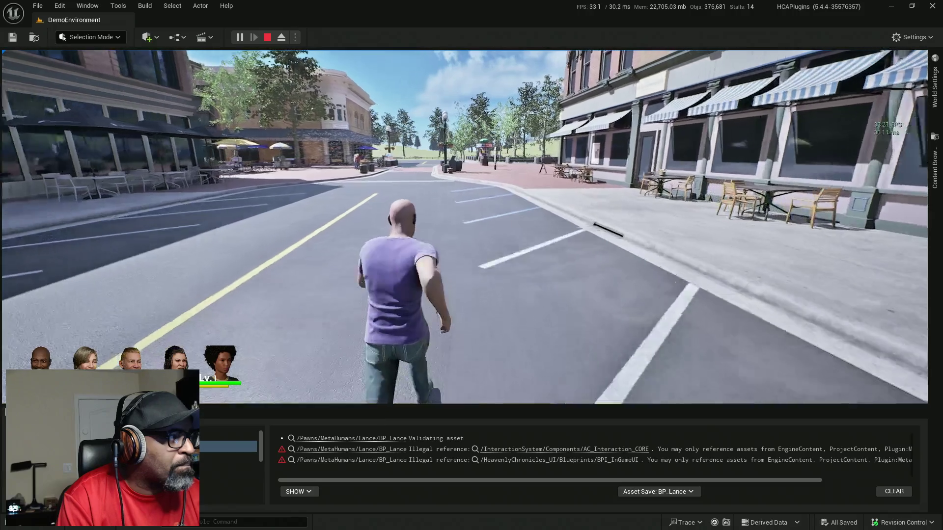
key("Escape")
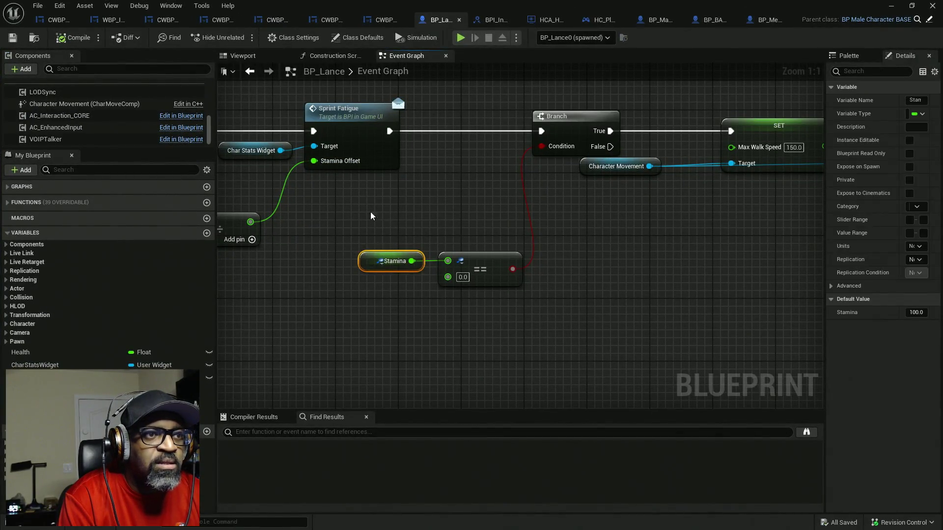
- Move the Stamina getter and subtract nodes aside to make room for a clamp
left_click_drag(489, 254, 506, 251)
left_click(391, 228)
scroll(392, 228, "down", 3)
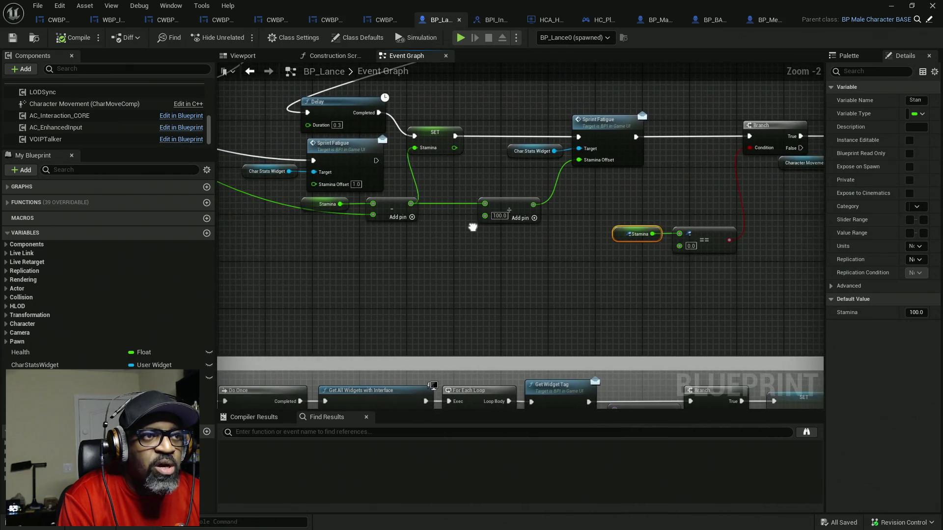
scroll(393, 213, "up", 2)
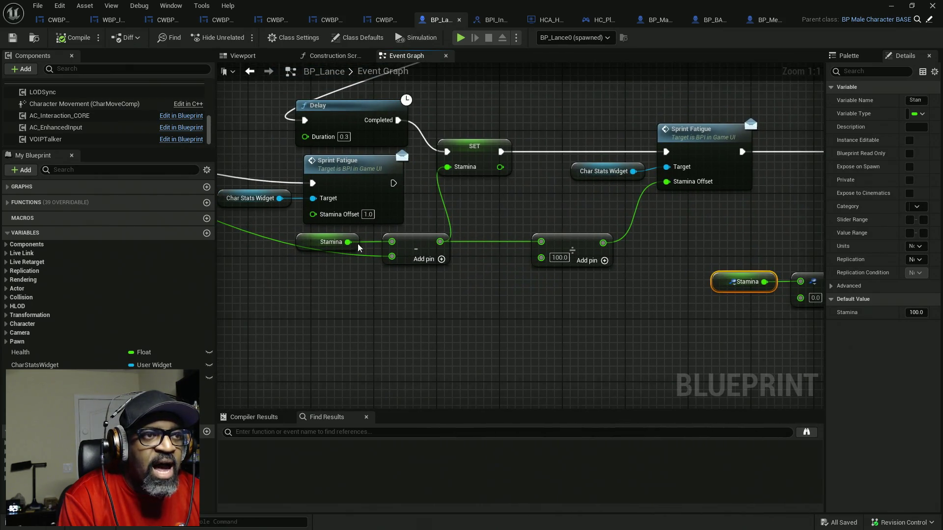
left_click_drag(544, 281, 395, 242)
mouse_move(476, 236)
left_mouse_down()
mouse_move(431, 250)
mouse_move(397, 276)
mouse_move(496, 276)
left_mouse_up()
- Insert a Clamp (Float) node after the stamina subtraction, rerouting its outgoing links through Return Value
type("clamp")
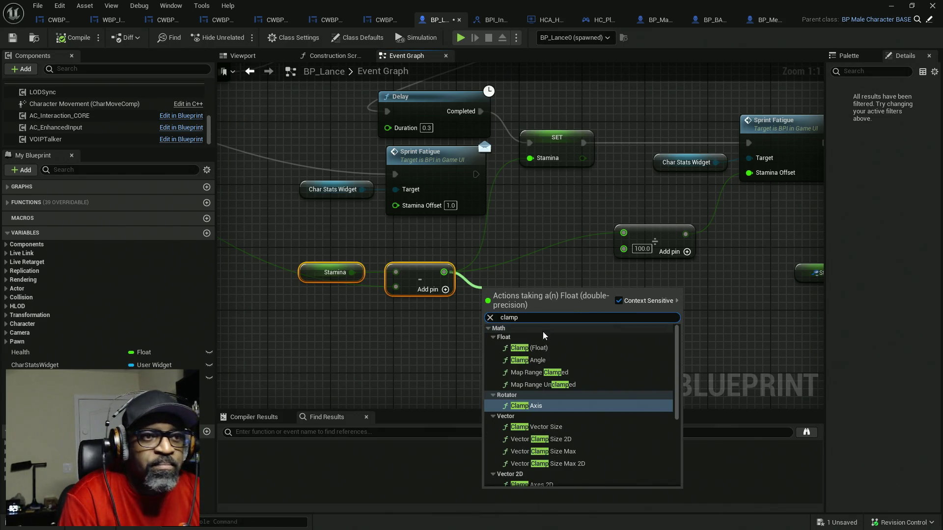
left_click(538, 348)
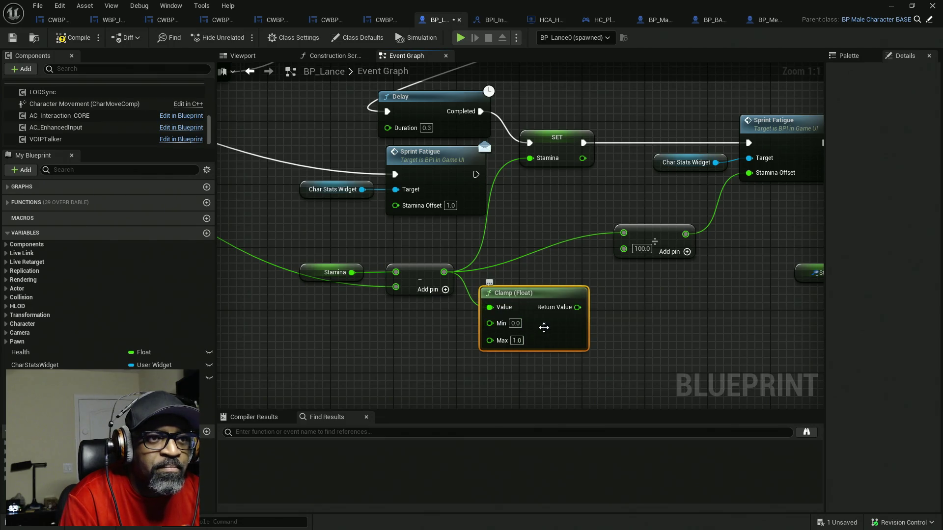
mouse_move(578, 307)
left_mouse_down()
mouse_move(559, 314)
mouse_move(527, 226)
mouse_move(496, 246)
left_mouse_up()
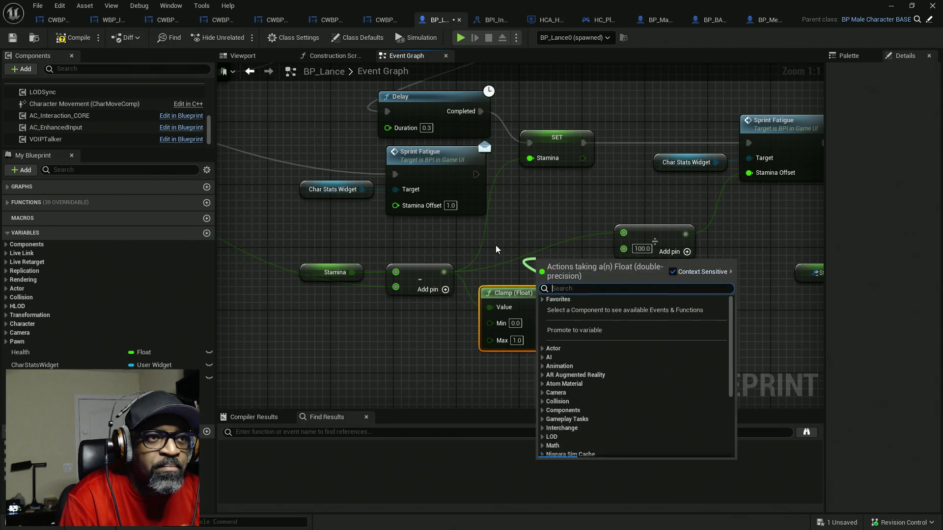
key("Escape")
left_click(490, 306, "alt")
mouse_move(443, 273)
left_mouse_down()
mouse_move(608, 278)
mouse_move(582, 307)
left_mouse_up()
left_click_drag(489, 307, 440, 273)
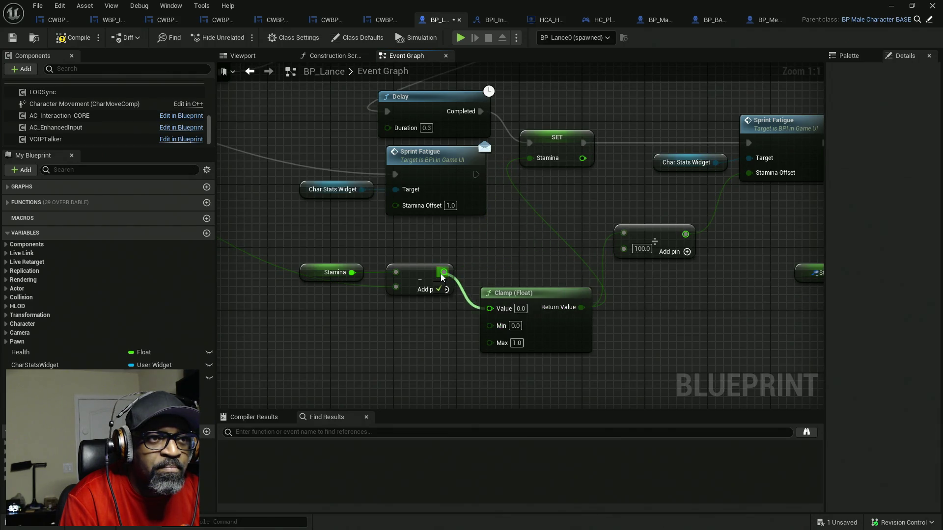
left_click_drag(572, 352, 549, 314)
left_click_drag(537, 361, 285, 251)
left_click_drag(533, 396, 485, 282)
scroll(484, 282, "down", 6)
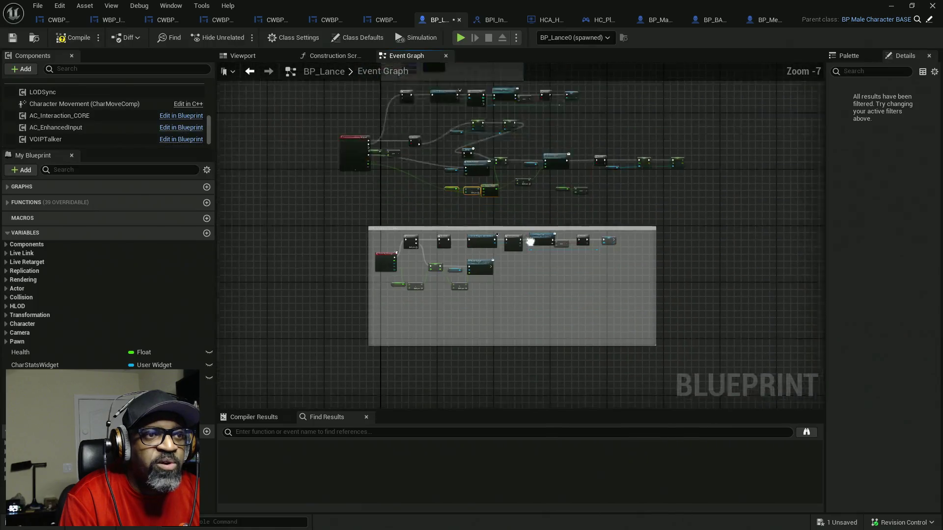
- Paste a second Clamp (Float) node and set Max to 100 on both the stamina and health clamps
scroll(378, 221, "up", 6)
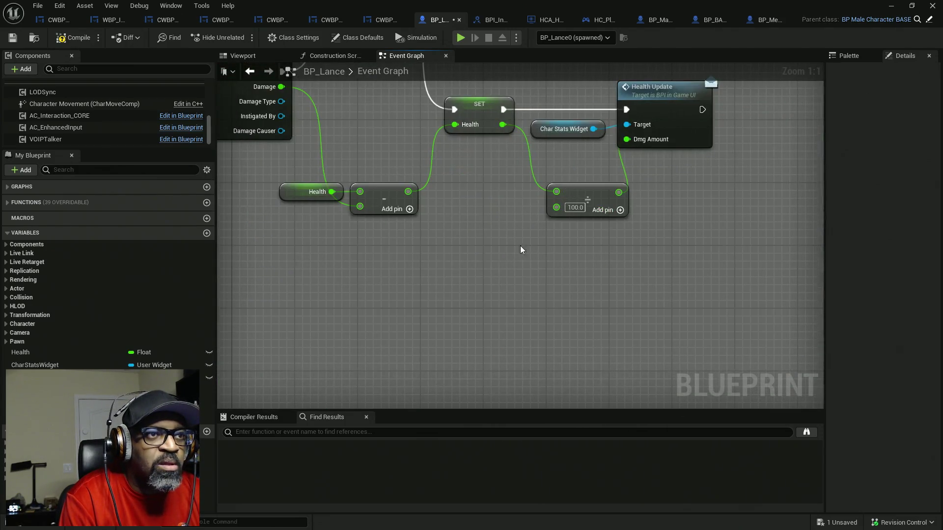
key("ctrl+v")
scroll(439, 254, "down", 3)
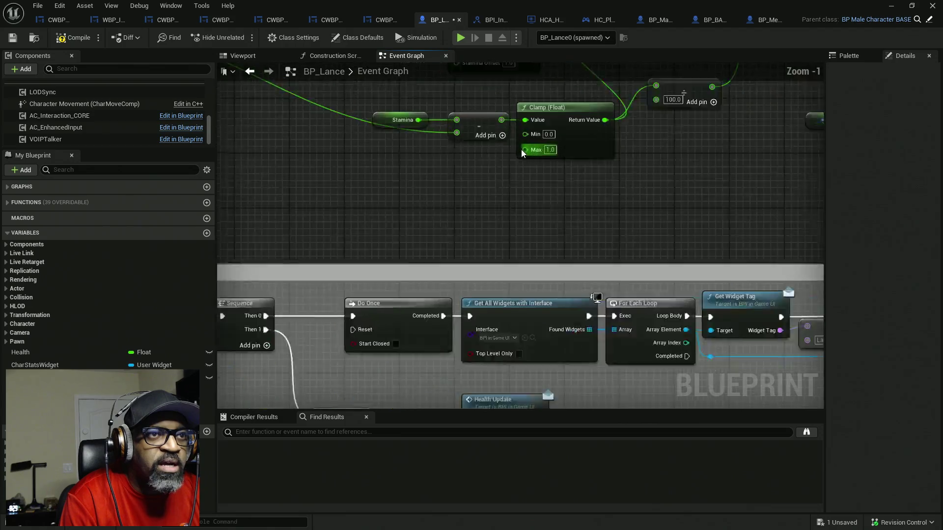
left_click(552, 148)
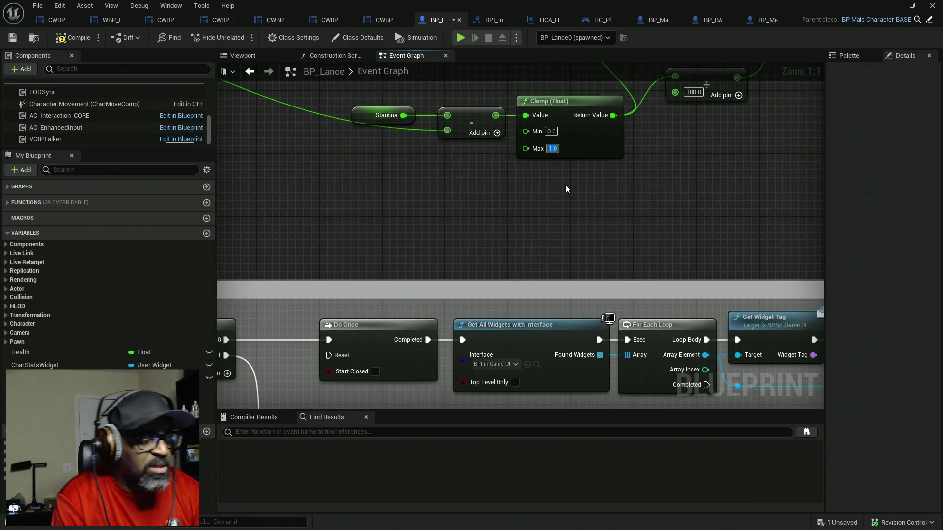
type("100")
key("Return")
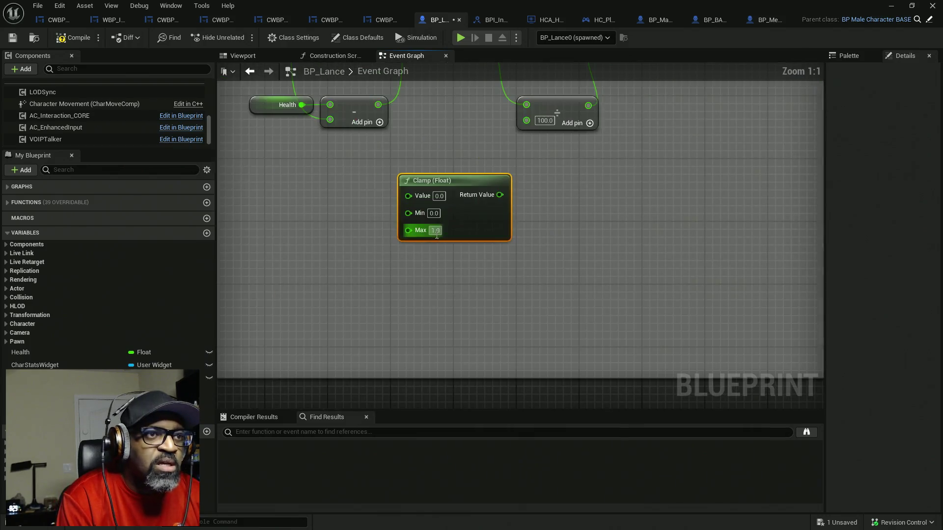
left_click(435, 230)
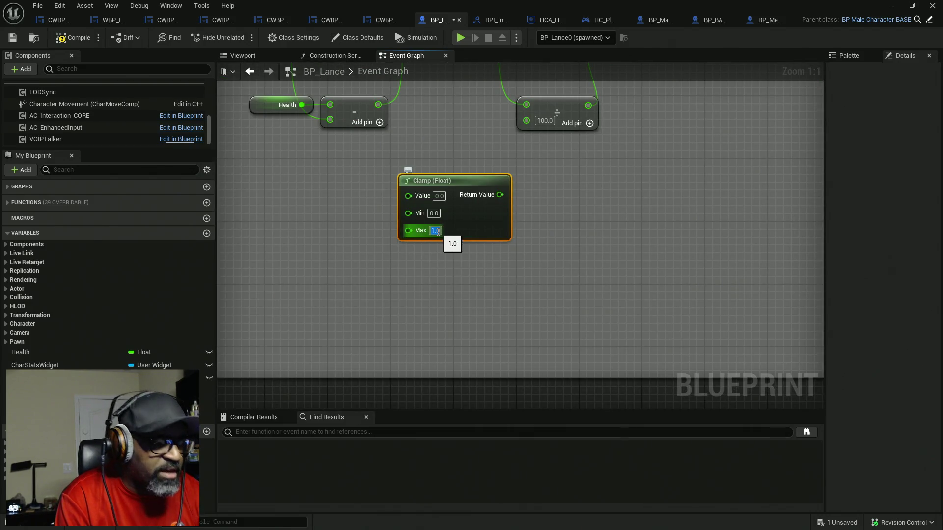
type("100")
key("Return")
- Feed the subtracted health through the clamp into SET Health and save BP_Lance
left_click_drag(405, 261, 460, 306)
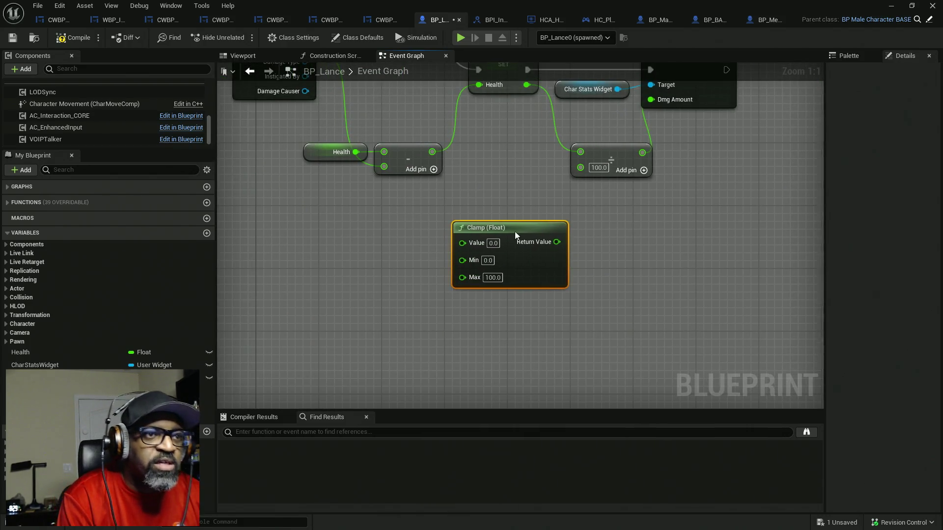
left_click_drag(498, 261, 518, 325)
mouse_move(458, 224)
left_mouse_down()
mouse_move(470, 233)
mouse_move(484, 314)
left_mouse_up()
mouse_move(549, 314)
left_mouse_down()
mouse_move(569, 317)
mouse_move(500, 156)
left_mouse_up()
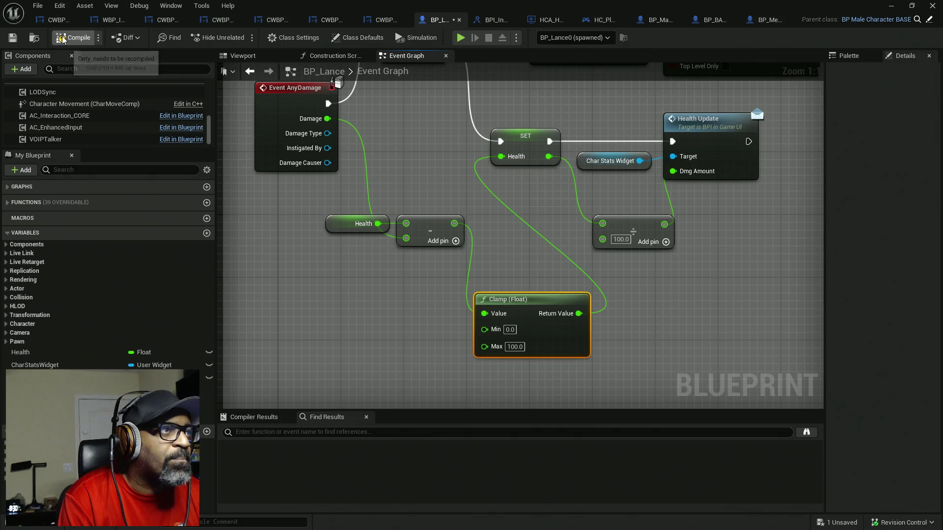
key("ctrl+s")
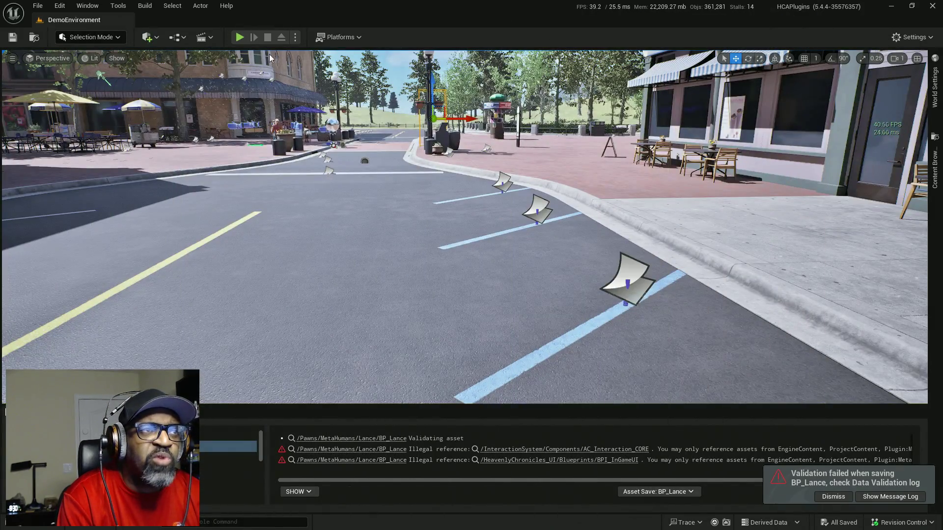
- Start a Play-In-Editor session and run the character forward, firing a primary attack
left_click(240, 39)
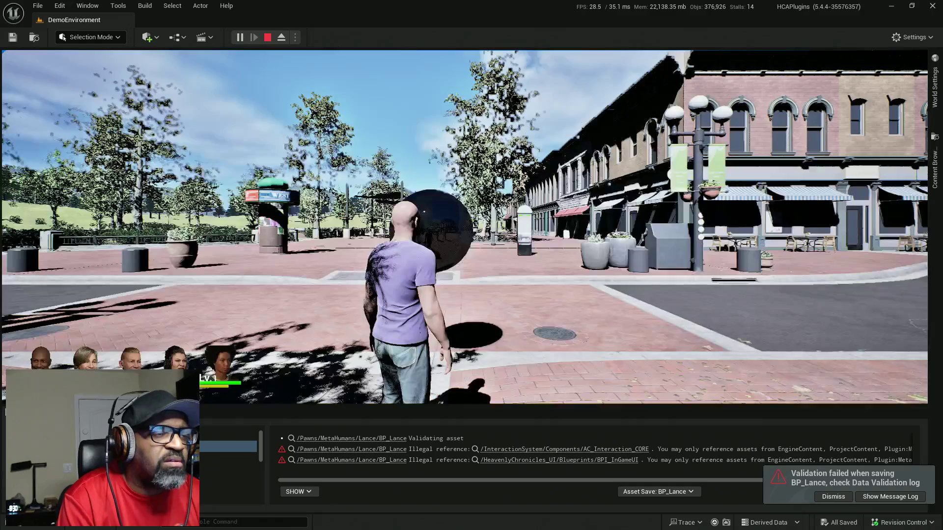
key("w")
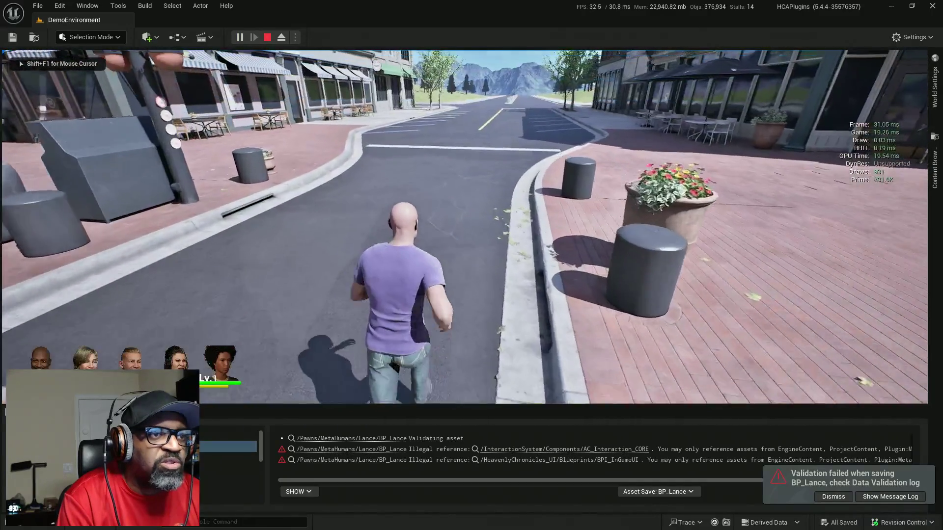
key("w")
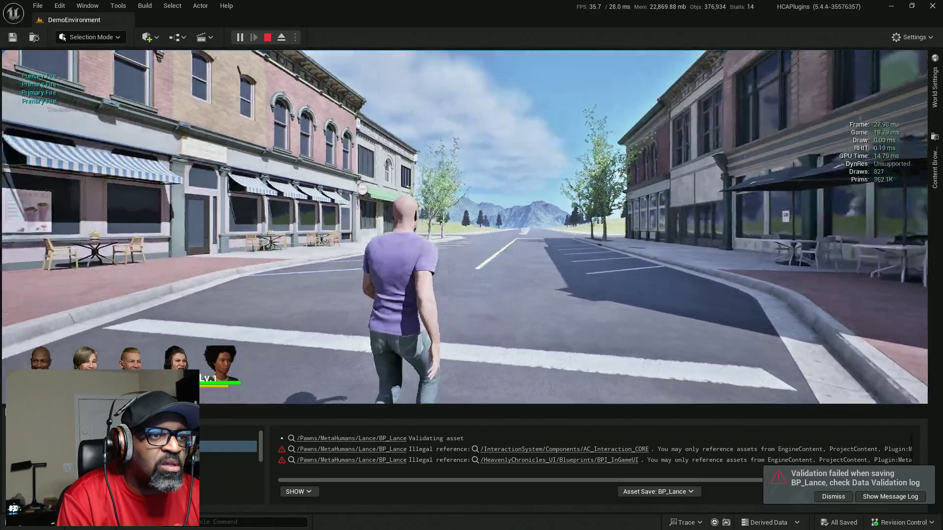
left_click(464, 227)
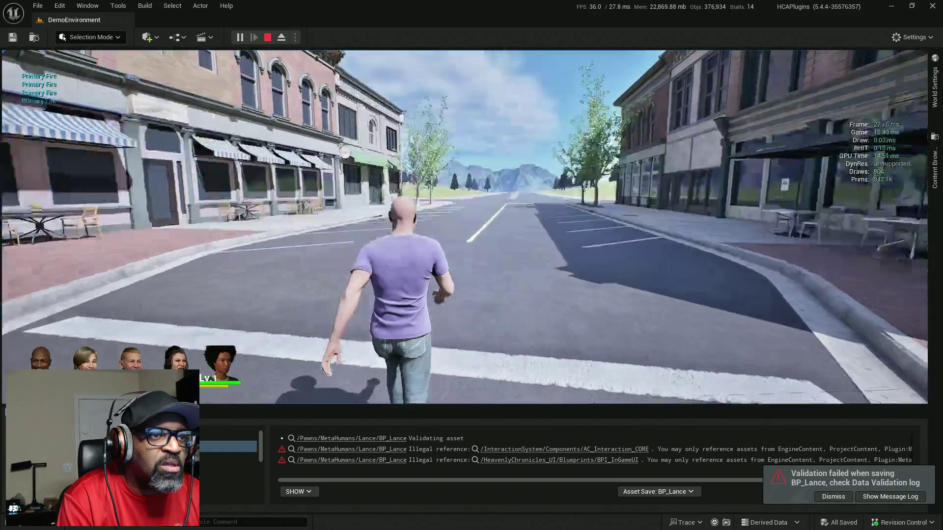
- Walk the character through the town streets past the plaza, storefronts and tree
key("w")
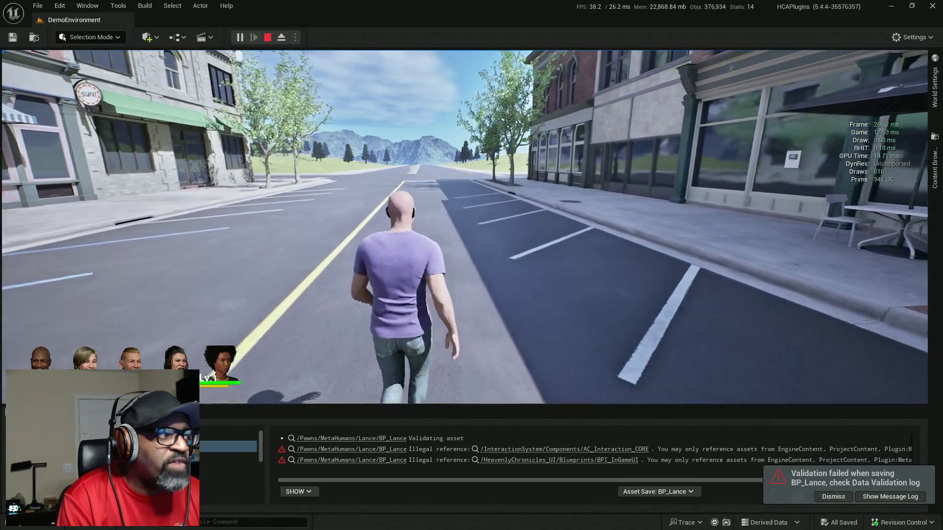
key("w")
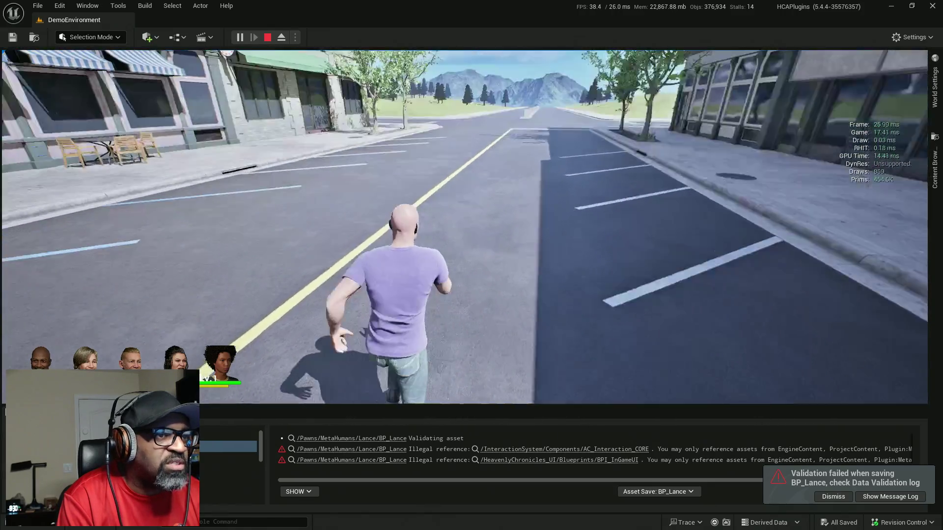
key("w")
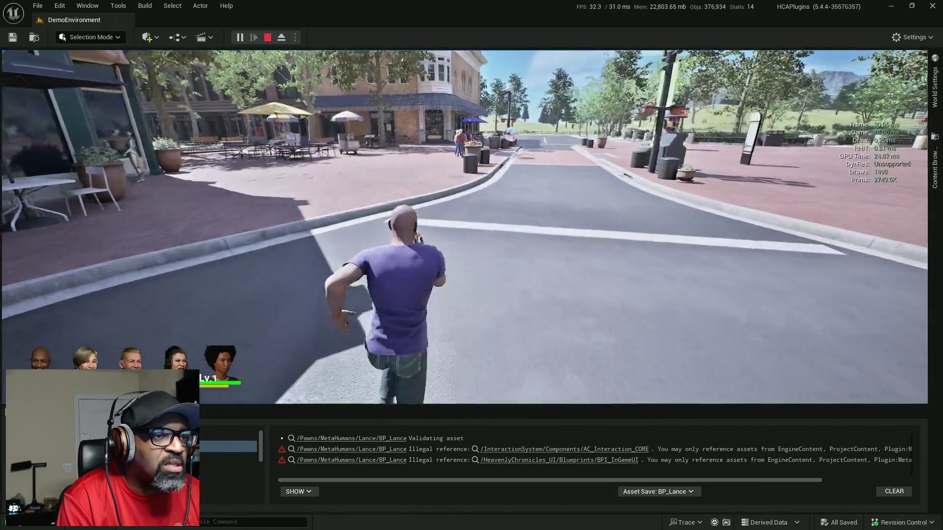
key("w")
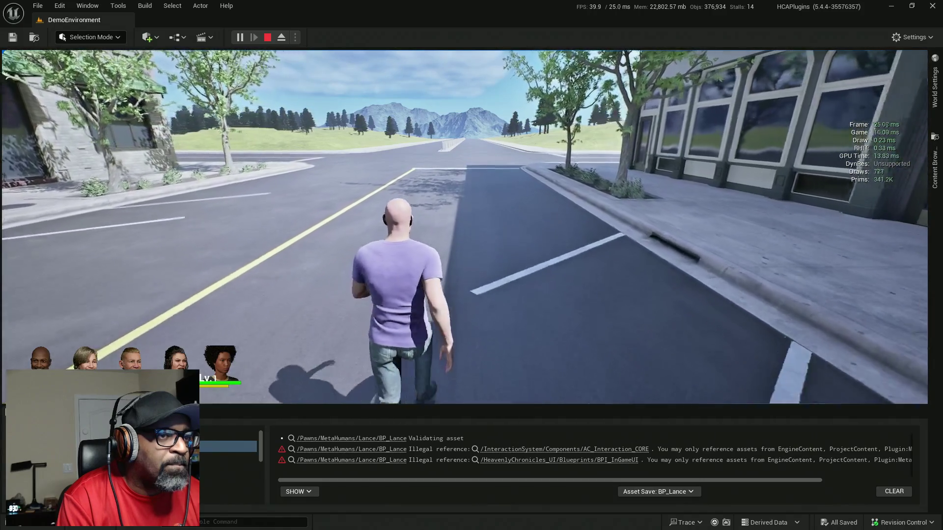
key("w")
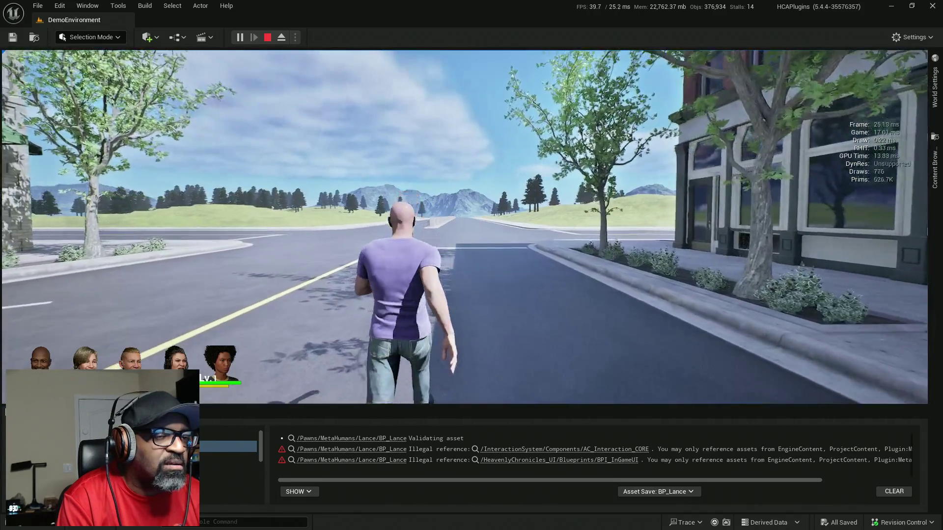
key("w")
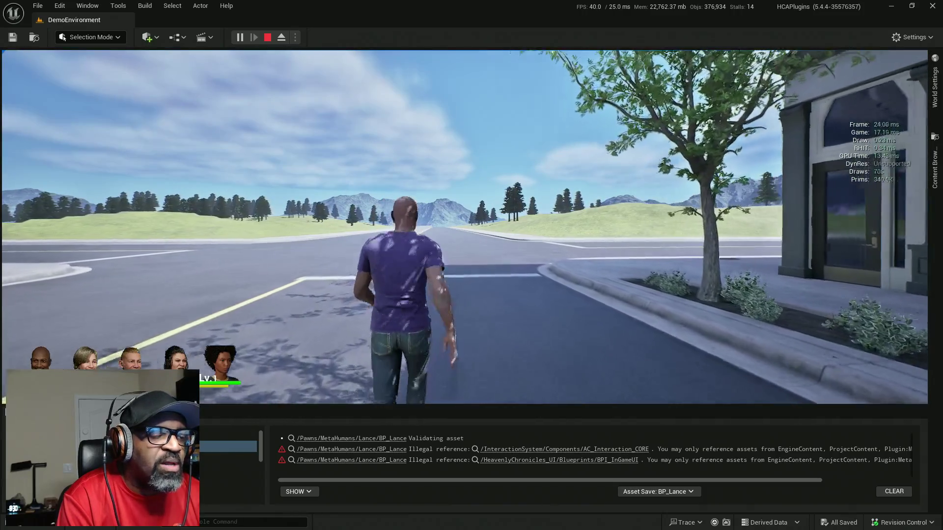
key("w")
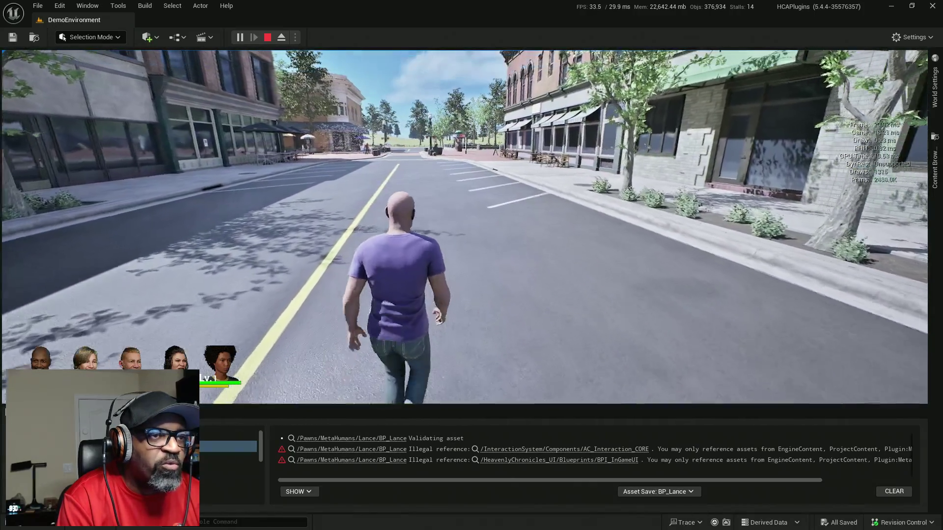
key("w")
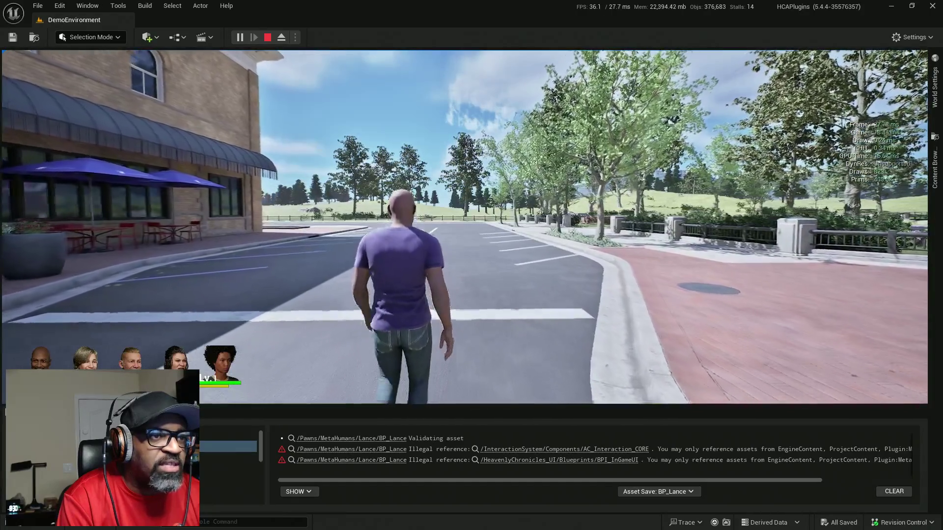
- Run the character through the downtown intersection and streets, then end the play session
key("w")
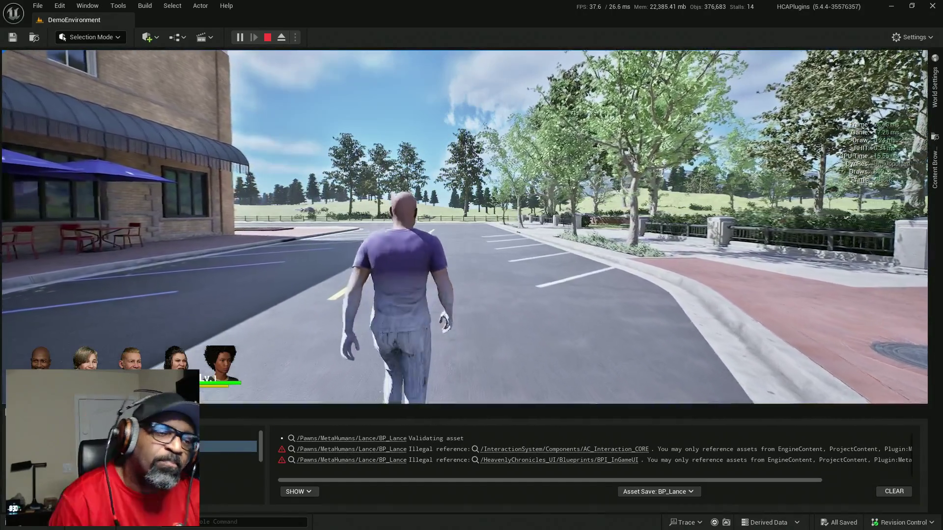
key("w")
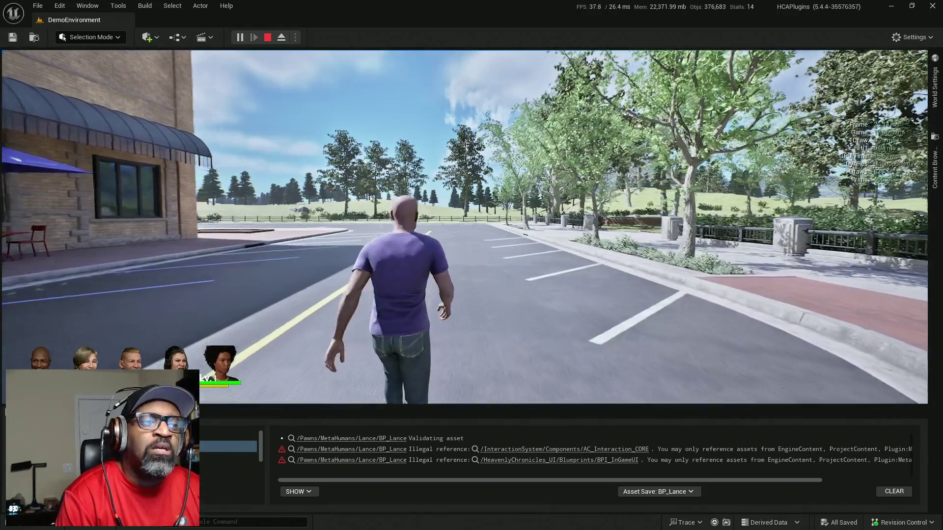
key("w")
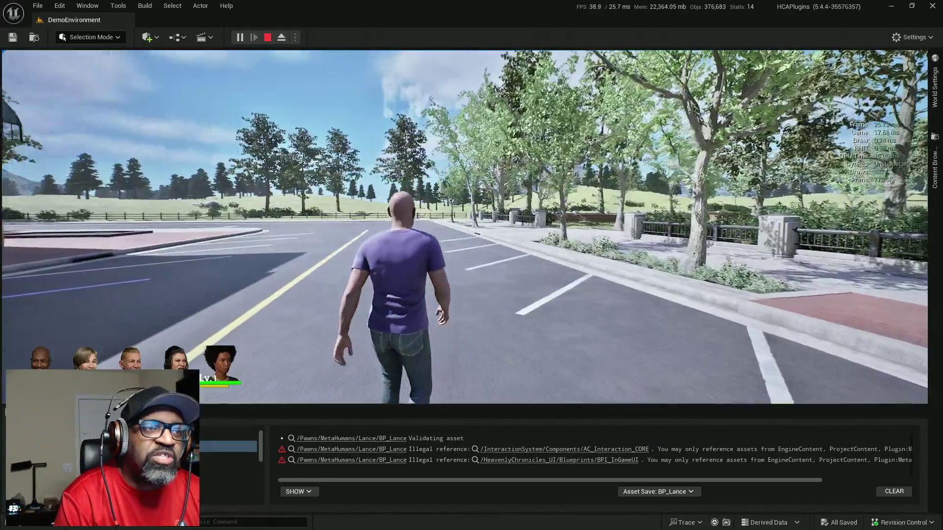
key("w")
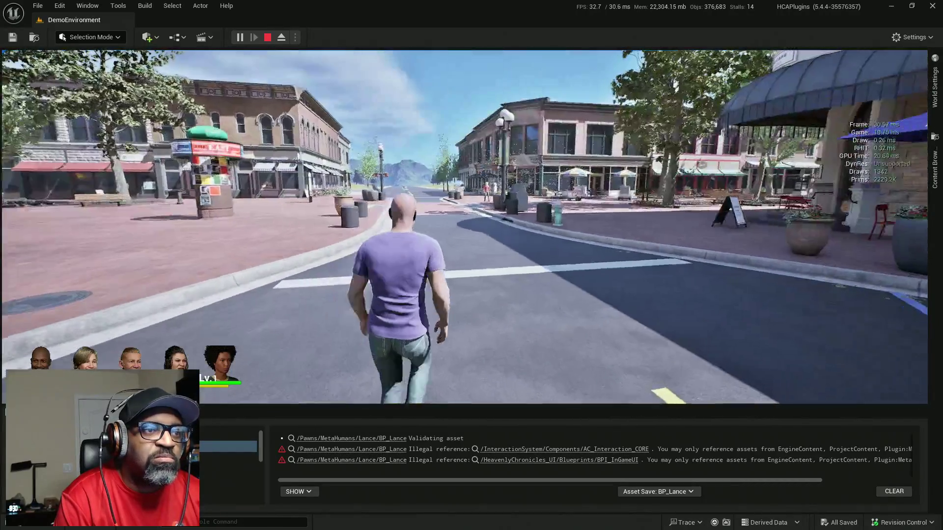
key("w")
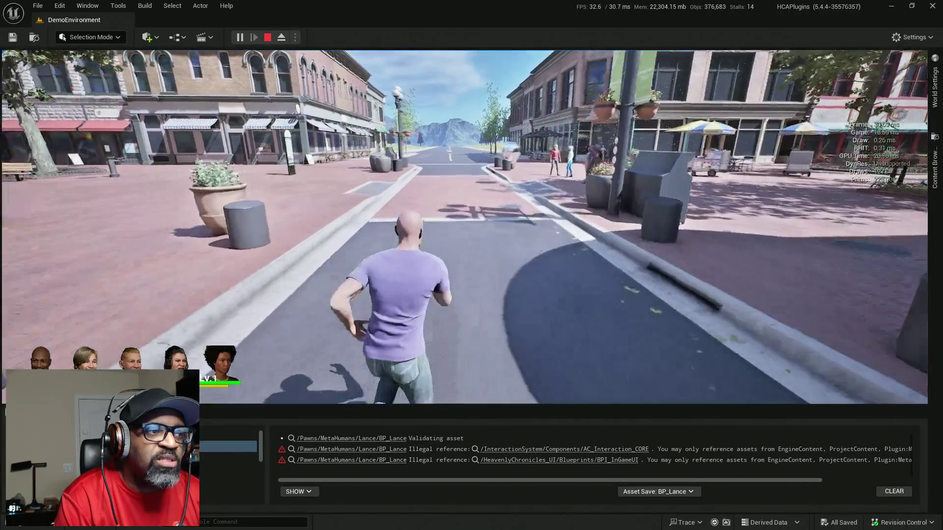
key("w")
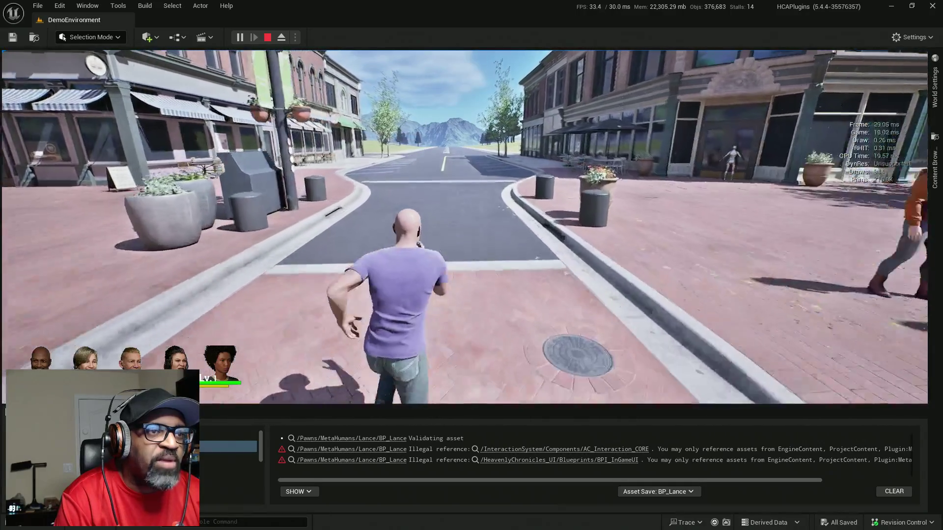
key("w")
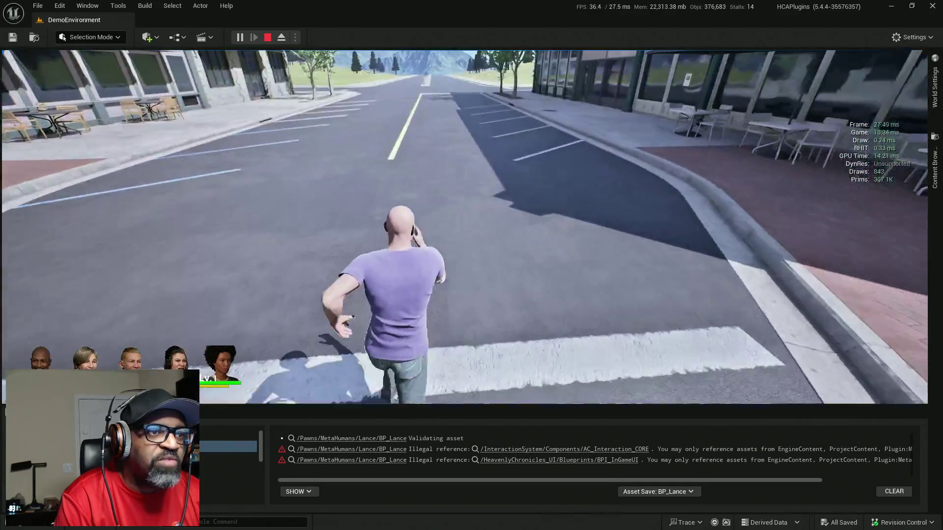
key("w")
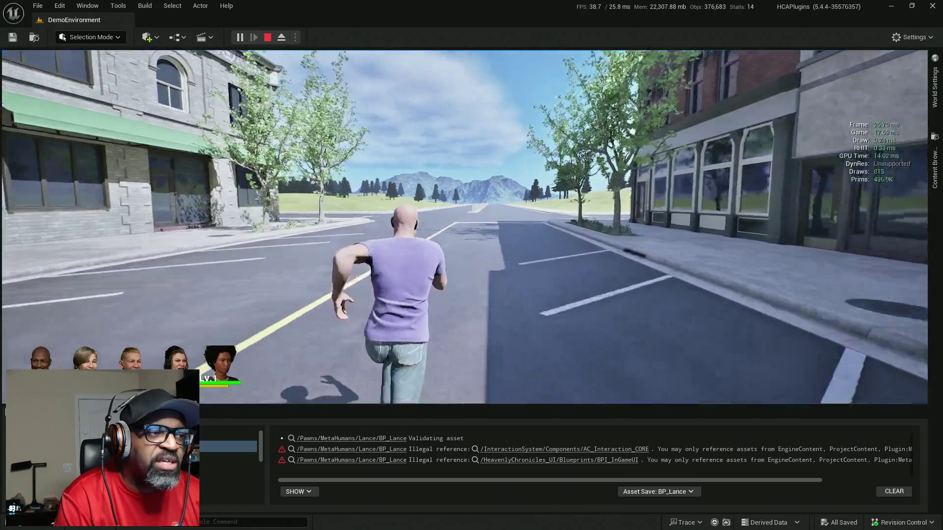
key("w")
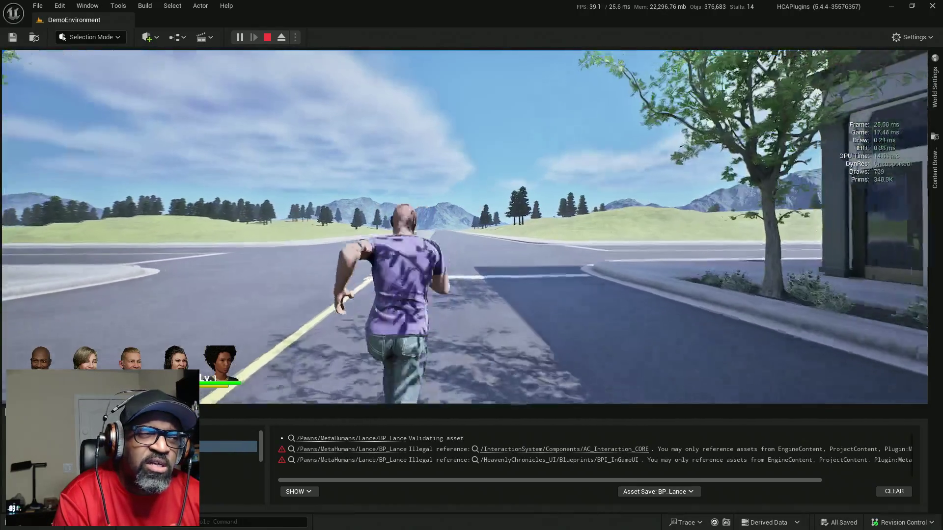
key("w")
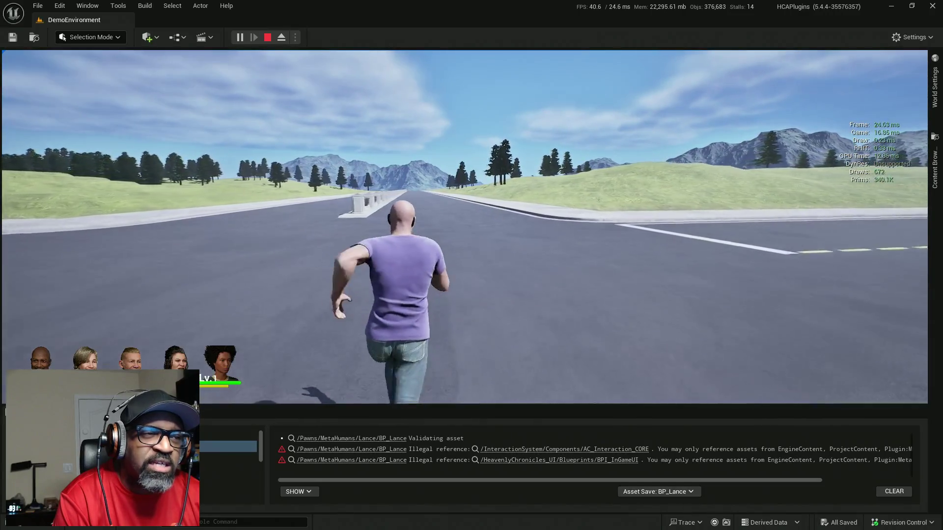
key("w")
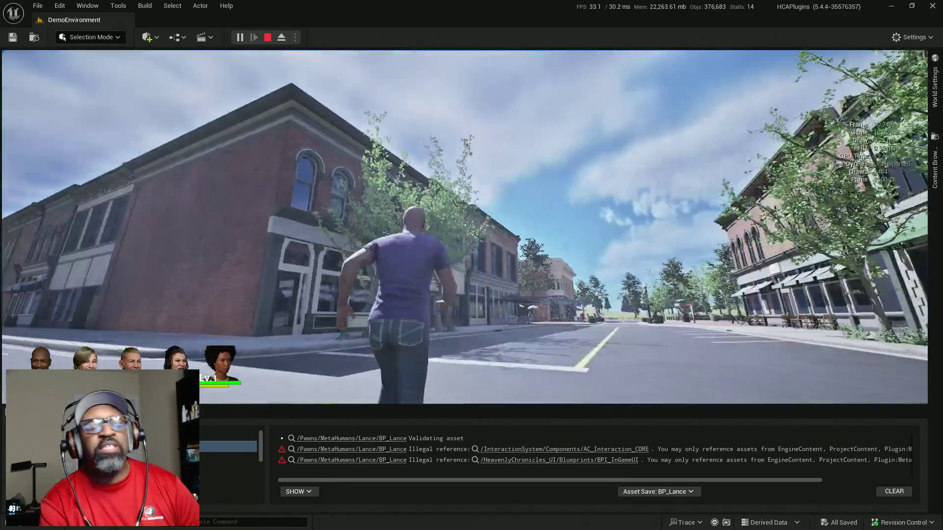
key("Escape")
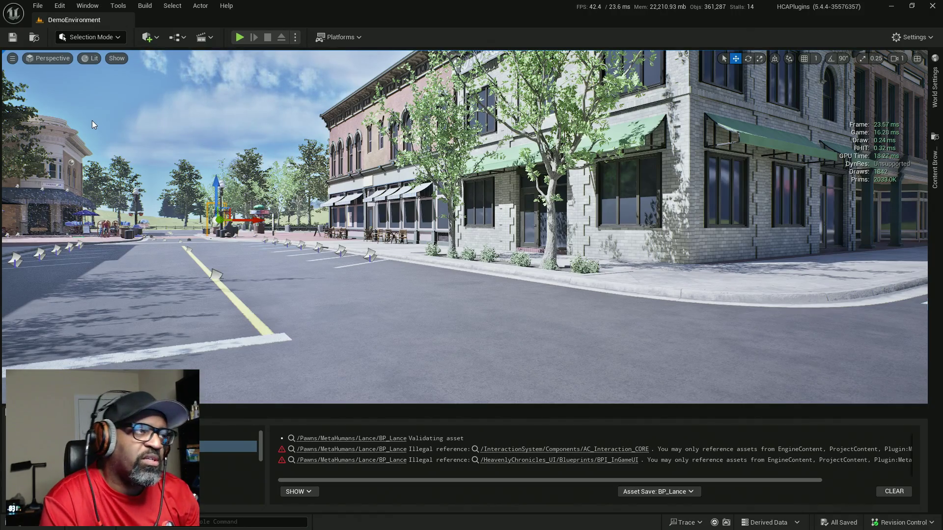
- Switch back to the BP_Lance editor and select its Event AnyDamage node
key("alt+Tab")
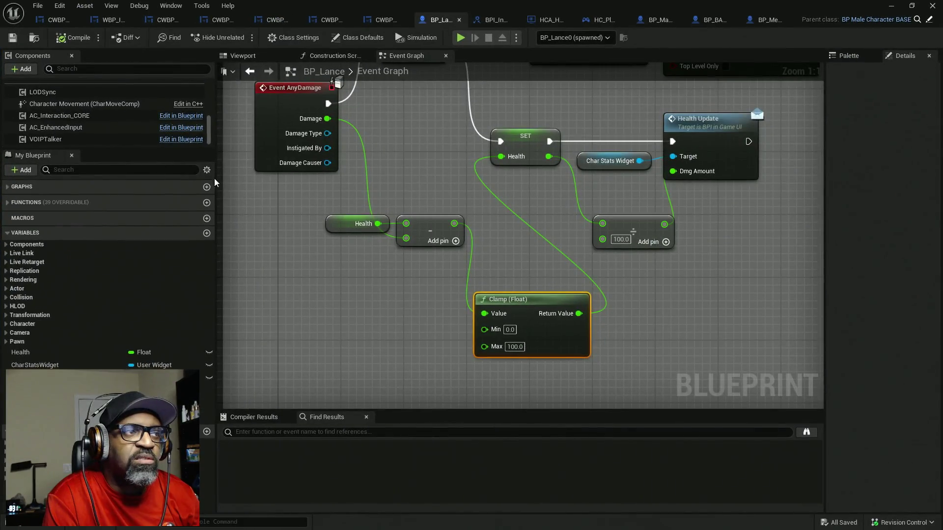
left_click_drag(127, 148, 128, 279)
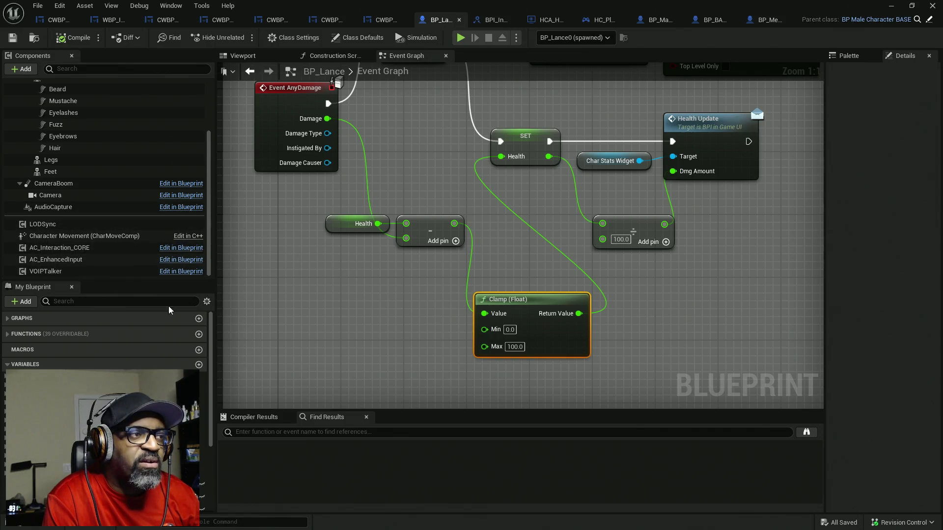
scroll(310, 196, "down", 2)
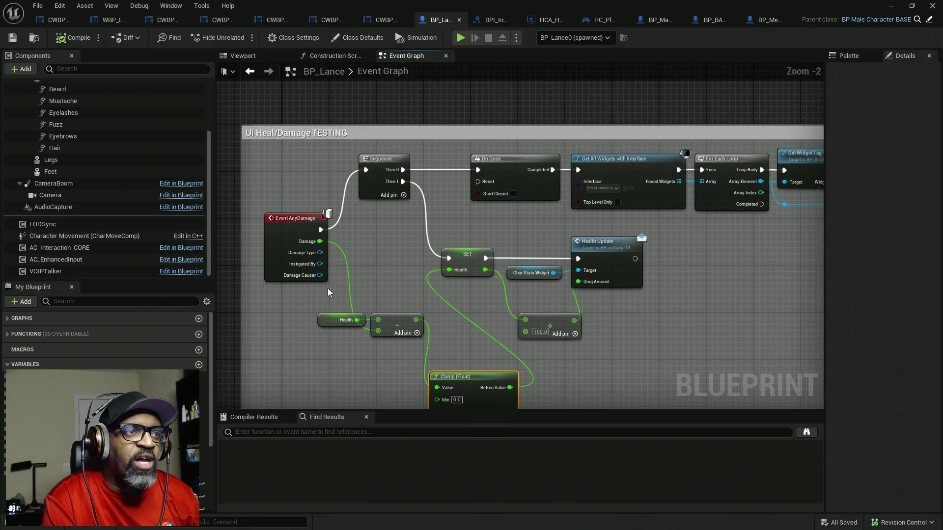
left_click_drag(278, 188, 324, 294)
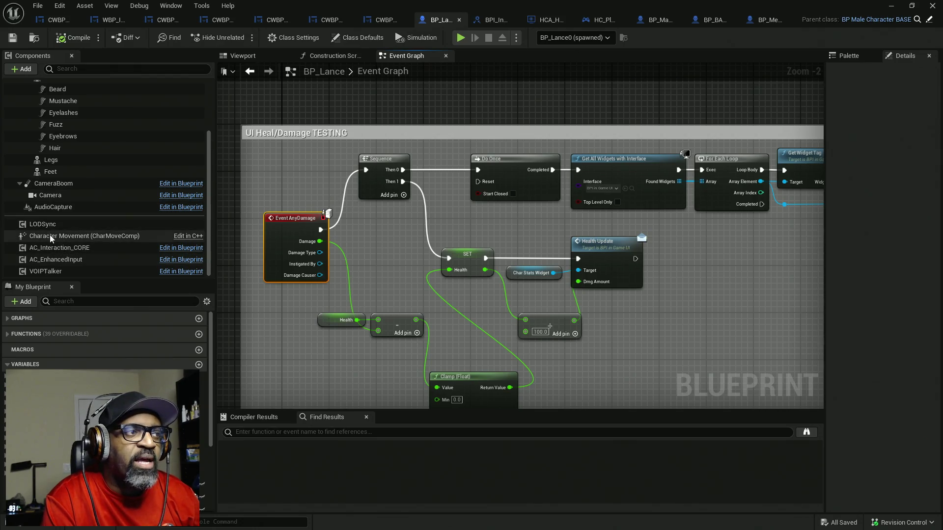
- Open BP_BASE_Character's Event Graph and select its four nodes
left_click(187, 251)
scroll(506, 197, "down", 5)
left_click_drag(468, 163, 267, 283)
scroll(440, 229, "up", 4)
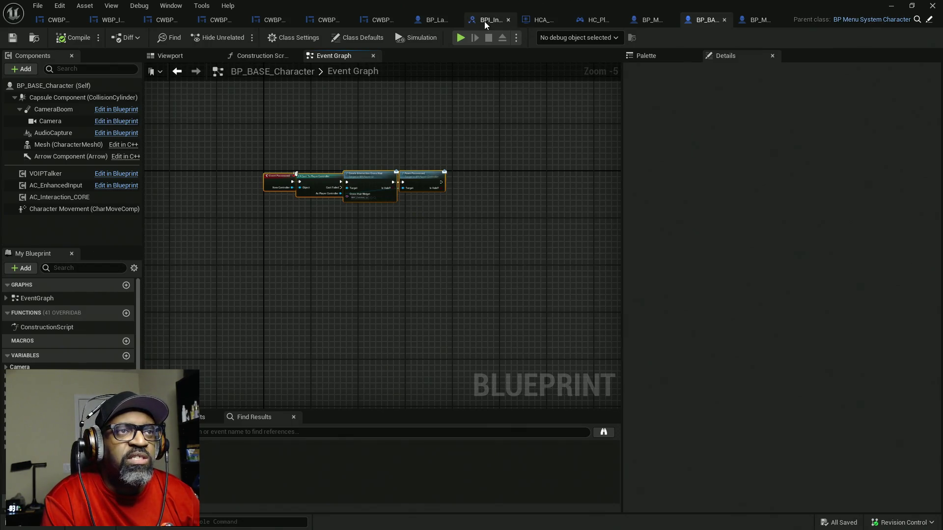
- Switch to BP_Lance's Event Graph showing the UI Heal/Damage TESTING nodes
left_click(434, 20)
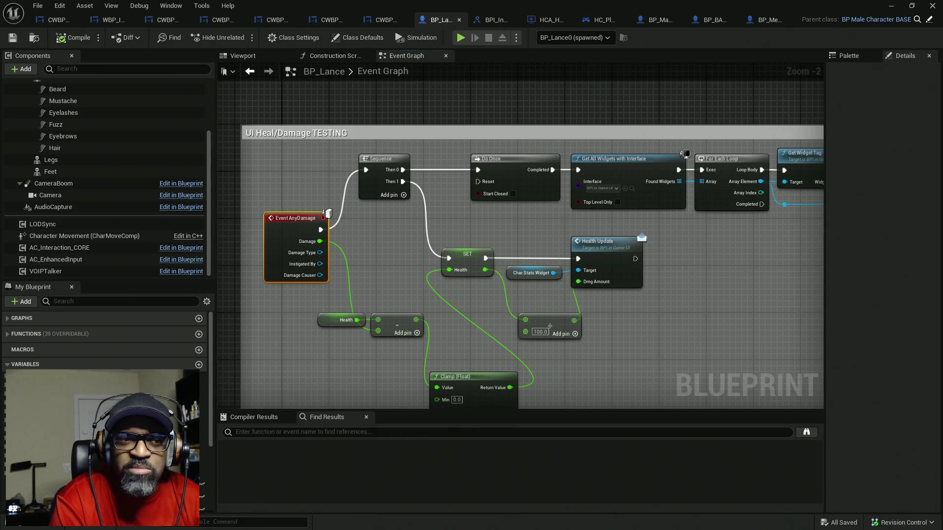
left_click_drag(797, 229, 688, 229)
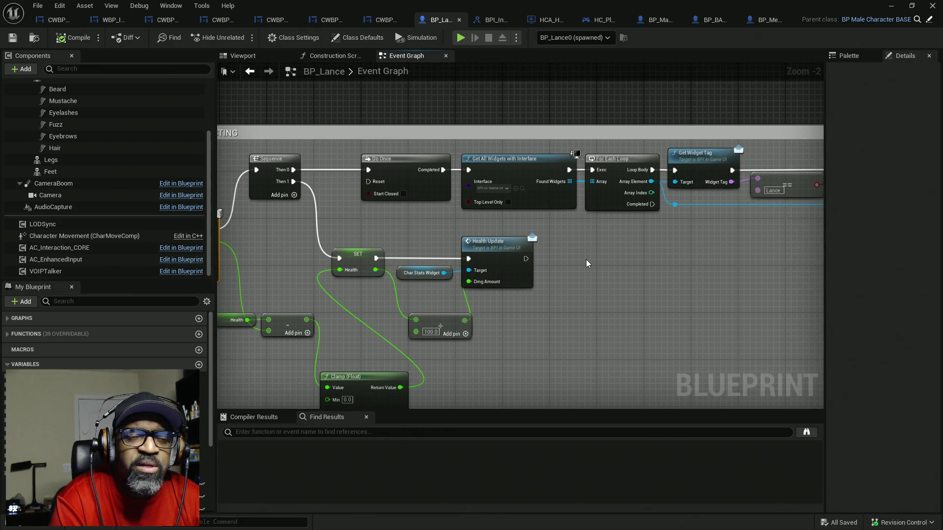
left_click_drag(376, 222, 496, 231)
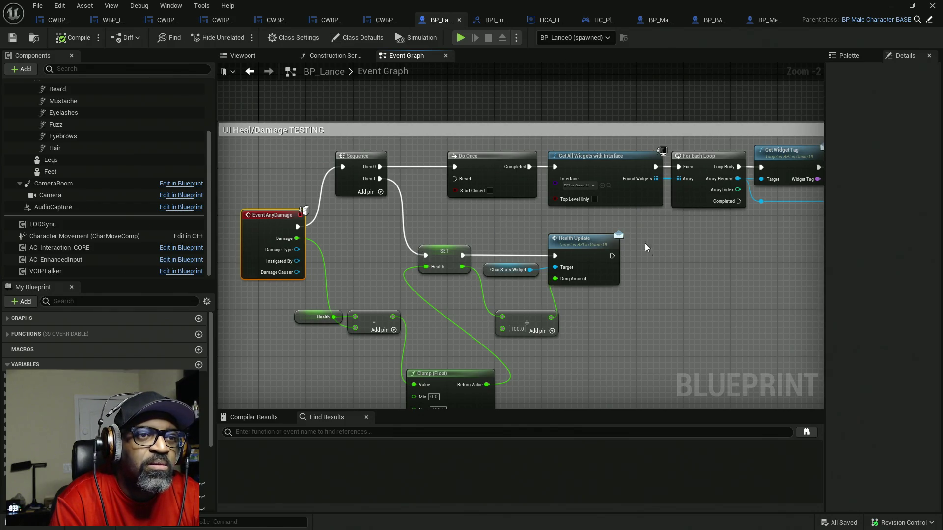
mouse_move(476, 325)
left_mouse_down()
mouse_move(478, 195)
mouse_move(541, 263)
mouse_move(516, 243)
left_mouse_up()
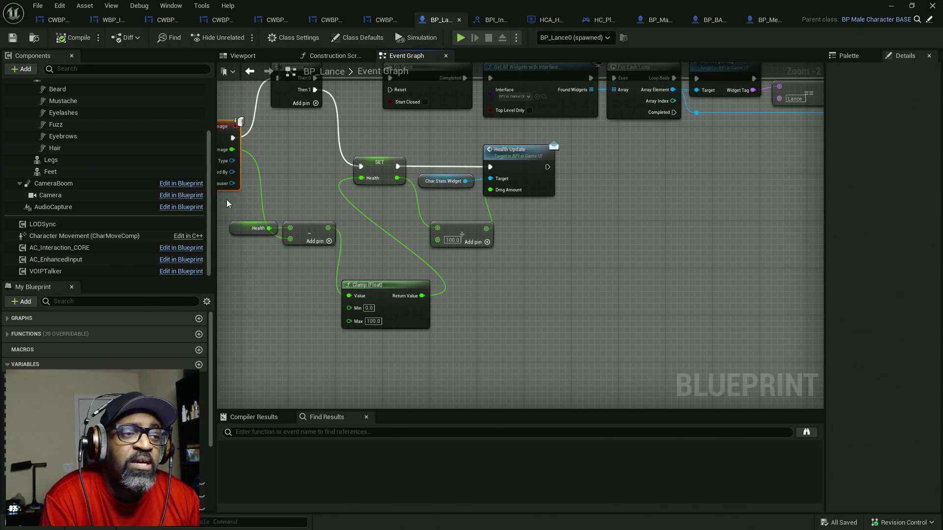
scroll(589, 221, "down", 2)
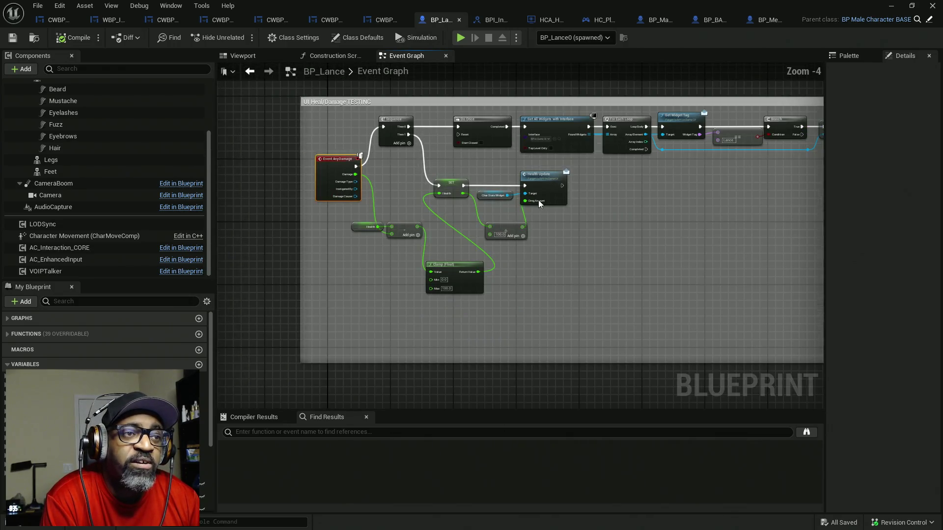
left_click_drag(627, 196, 547, 191)
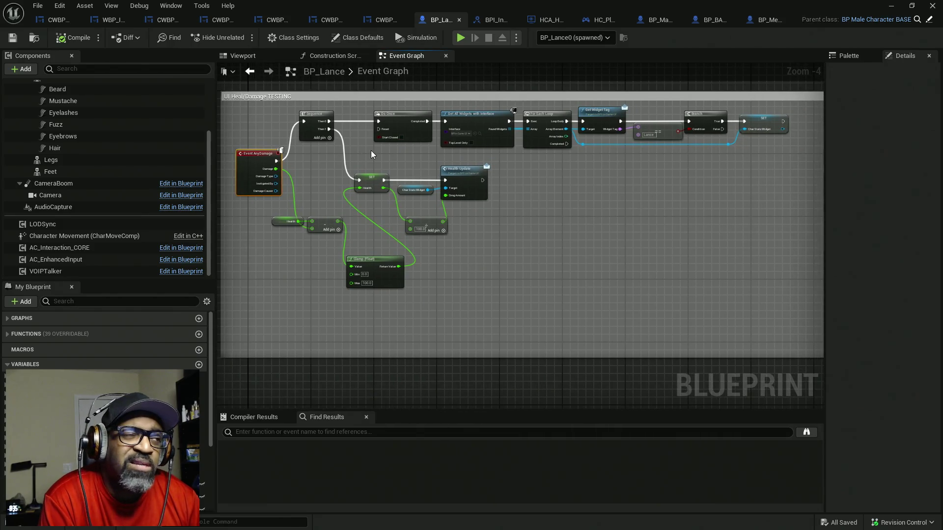
scroll(590, 193, "down", 2)
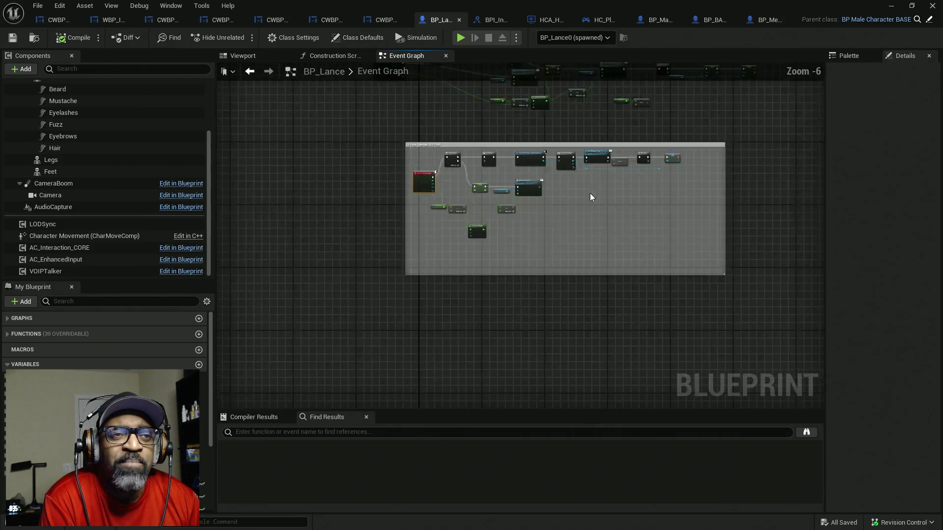
scroll(573, 190, "down", 1)
scroll(506, 184, "up", 3)
scroll(507, 186, "down", 2)
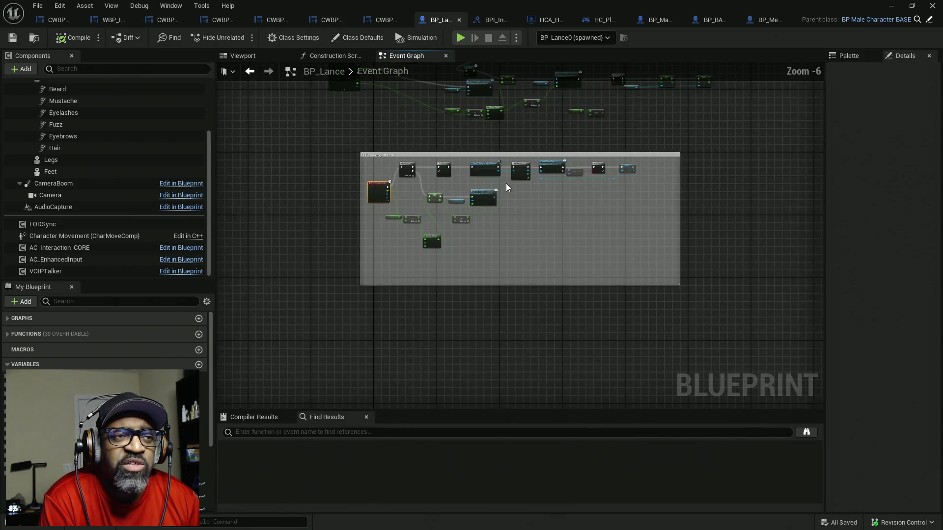
left_click_drag(499, 181, 505, 223)
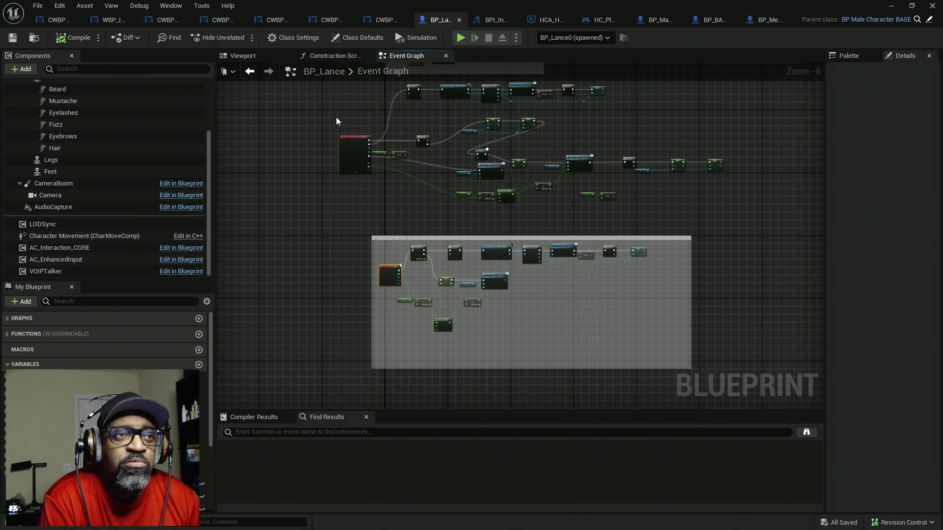
mouse_move(329, 116)
left_mouse_down()
mouse_move(335, 167)
mouse_move(335, 145)
mouse_move(569, 312)
mouse_move(735, 372)
left_mouse_up()
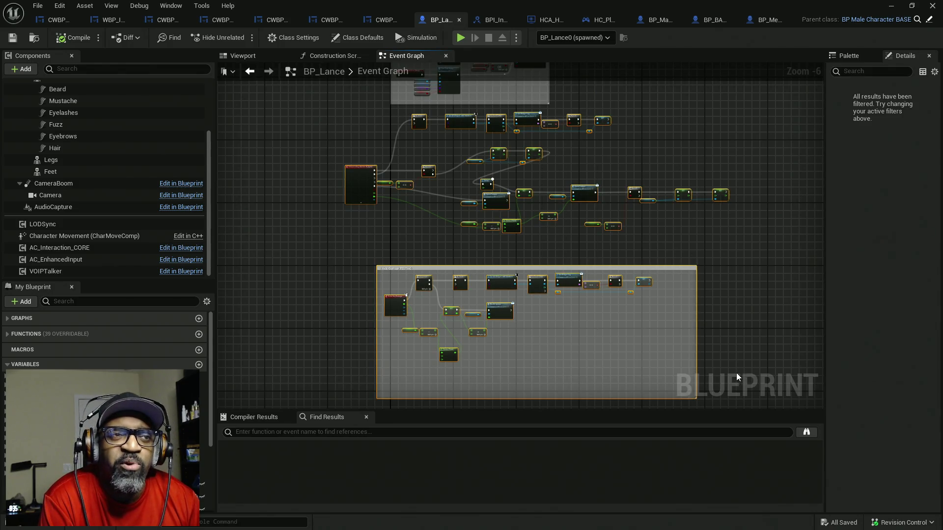
mouse_move(300, 118)
left_mouse_down()
mouse_move(693, 391)
mouse_move(297, 137)
mouse_move(580, 255)
mouse_move(745, 371)
mouse_move(393, 206)
mouse_move(726, 369)
mouse_move(729, 360)
left_mouse_up()
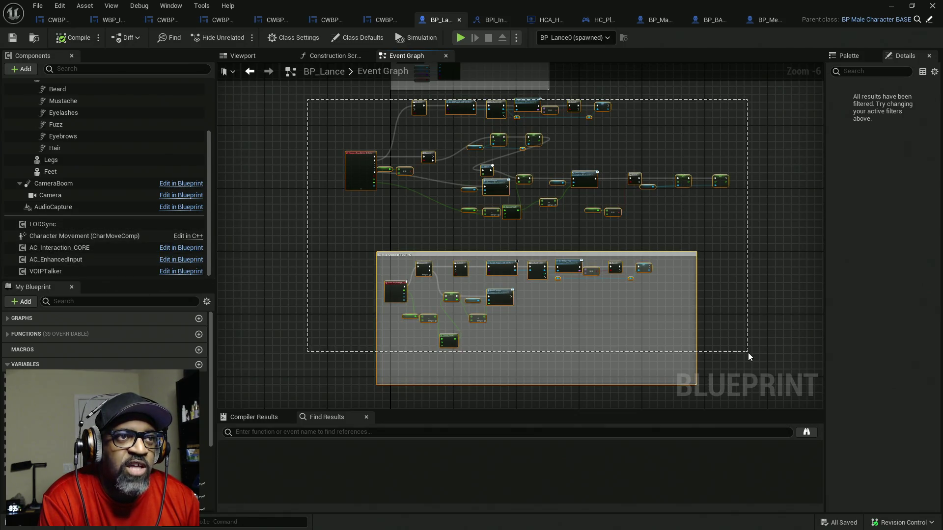
scroll(604, 354, "down", 4)
scroll(561, 240, "down", 2)
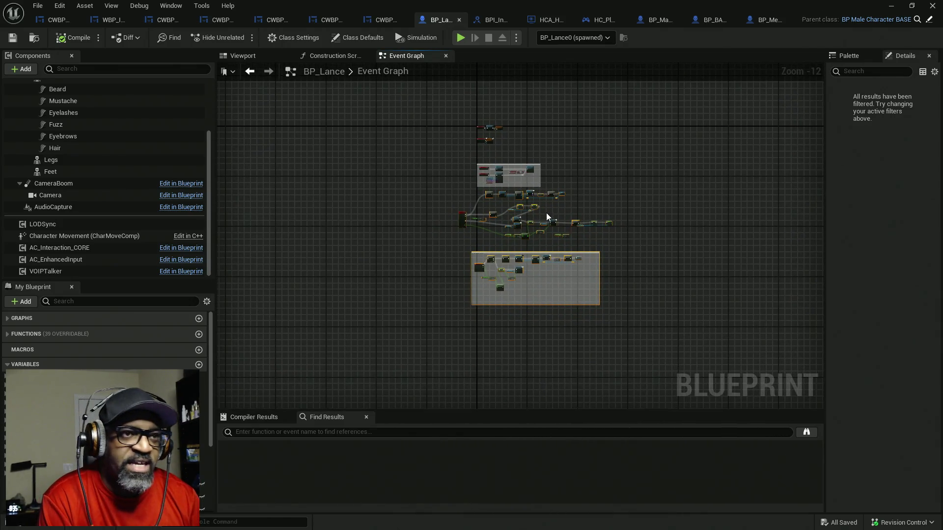
scroll(509, 193, "up", 7)
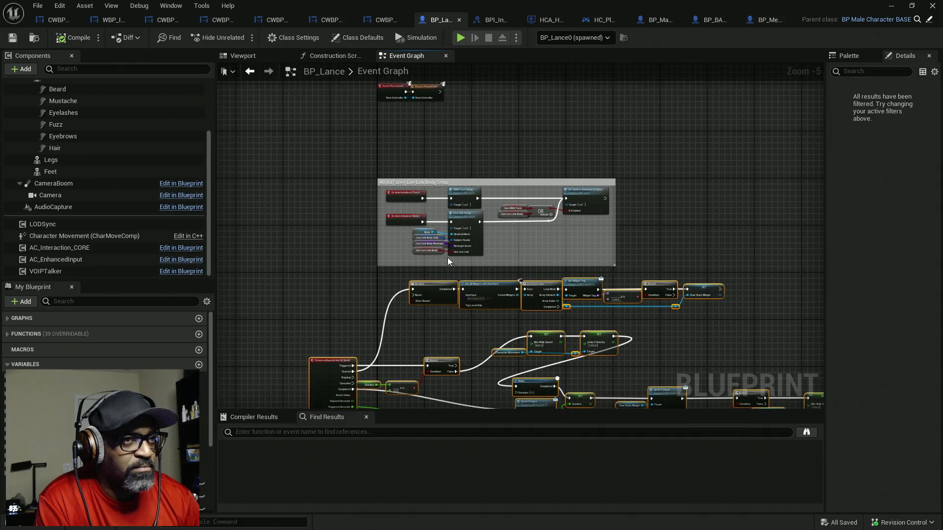